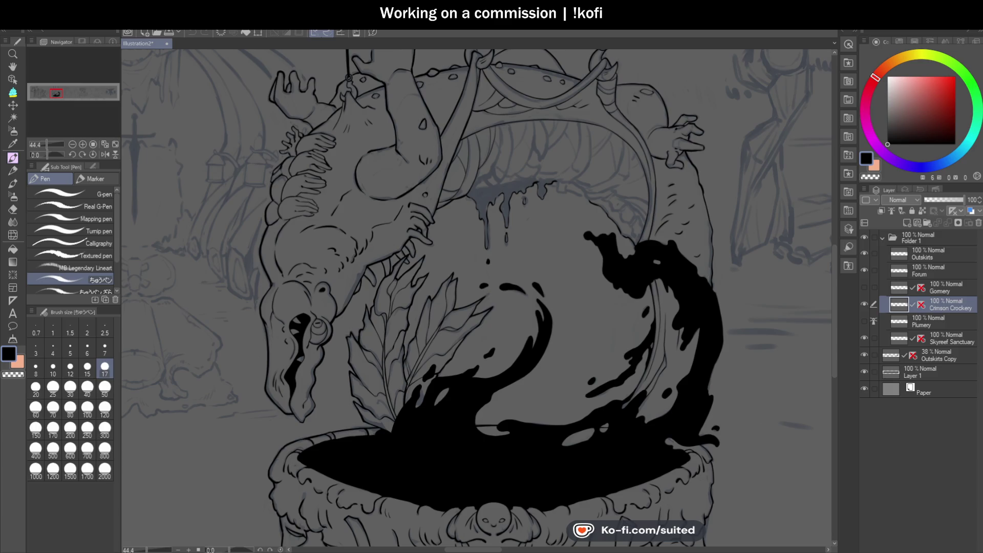
Fill the right edge of the ink splash stream solid black and shrink the pen to size 12.
left_click_drag(748, 365, 742, 426)
left_click_drag(717, 368, 745, 376)
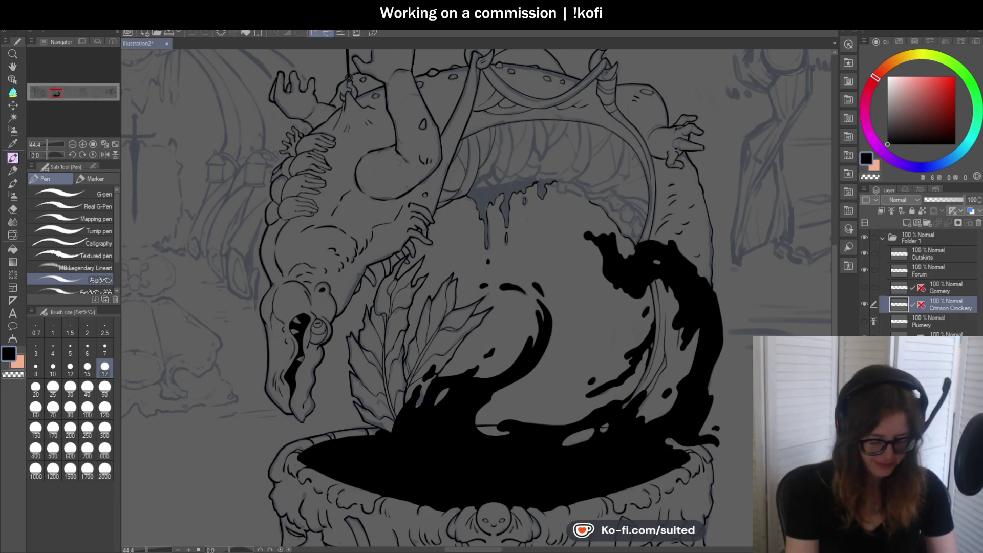
key("bracketleft")
key("bracketleft")
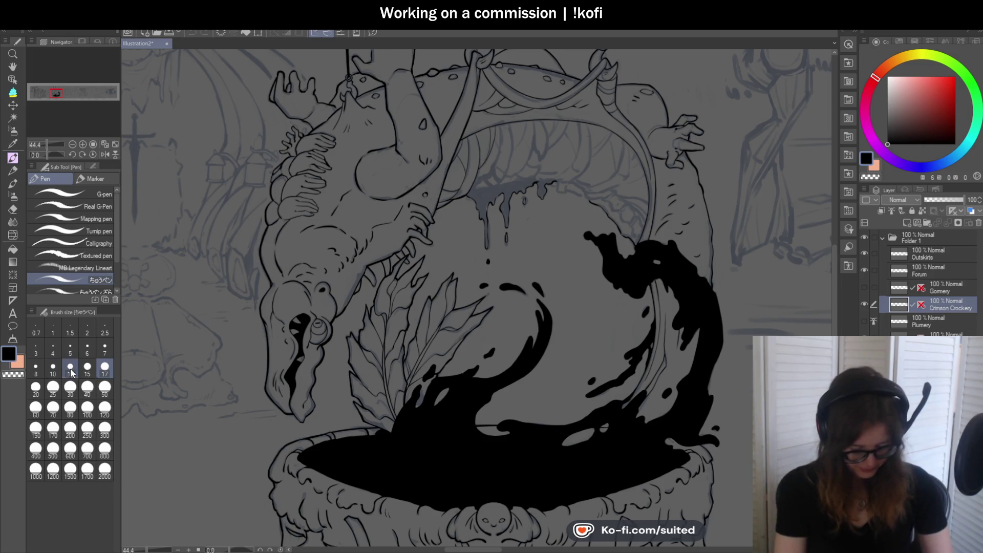
Ink the first curved rib lines under the arch, redrawing the long rib from the top edge several times.
key("ctrl+minus")
scroll(606, 215, "up", 2)
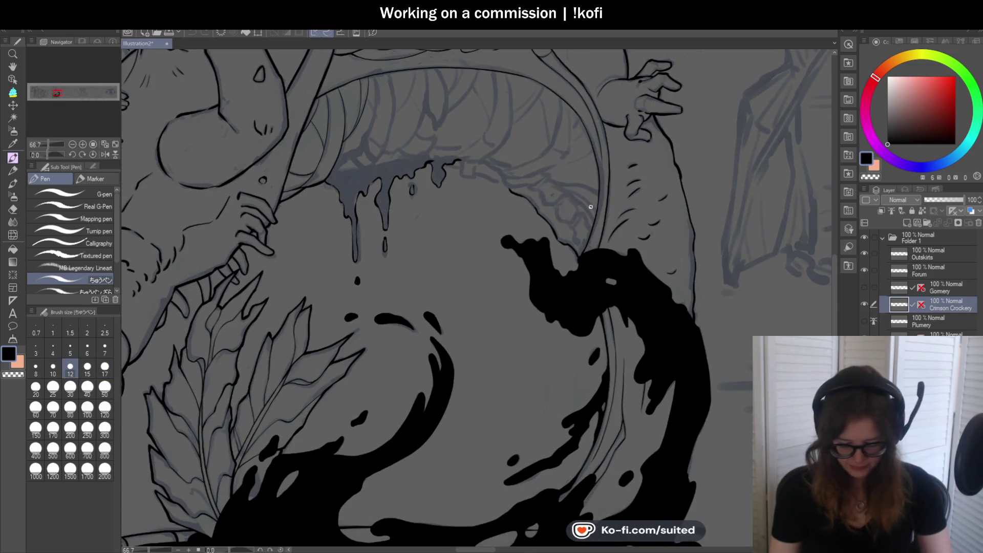
scroll(591, 209, "down", 1)
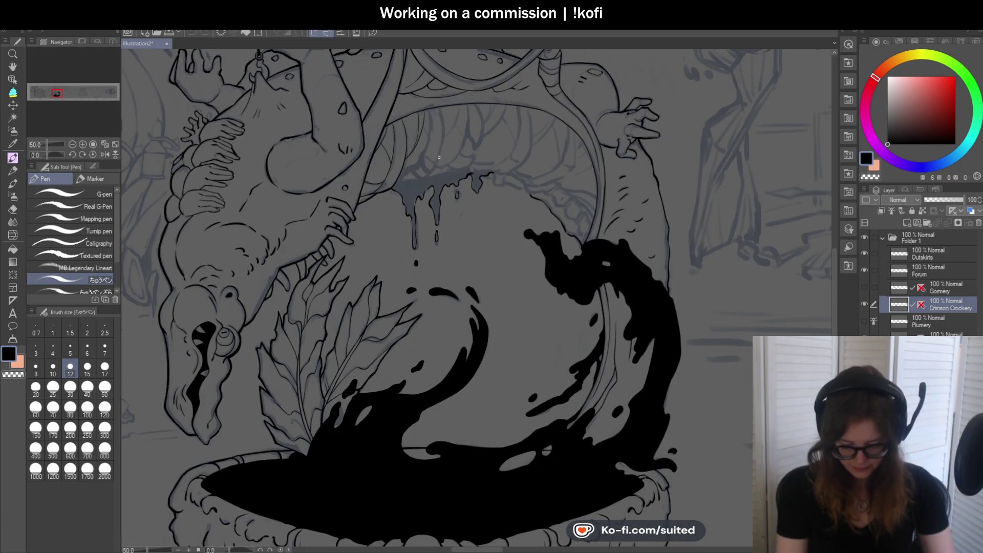
scroll(439, 156, "up", 4)
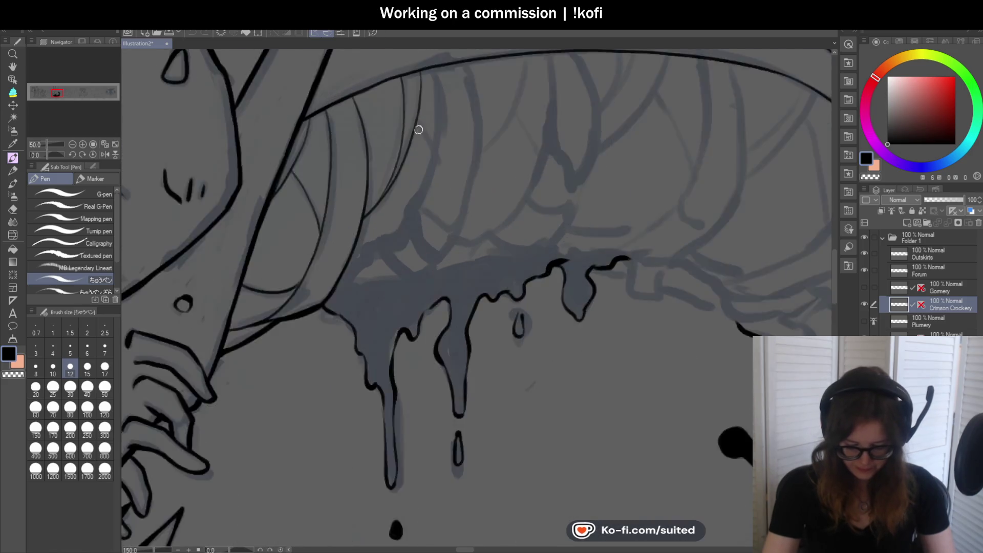
scroll(419, 129, "up", 1)
scroll(432, 156, "down", 1)
scroll(456, 140, "up", 1)
mouse_move(441, 75)
left_mouse_down()
mouse_move(432, 171)
mouse_move(400, 280)
mouse_move(343, 326)
left_mouse_up()
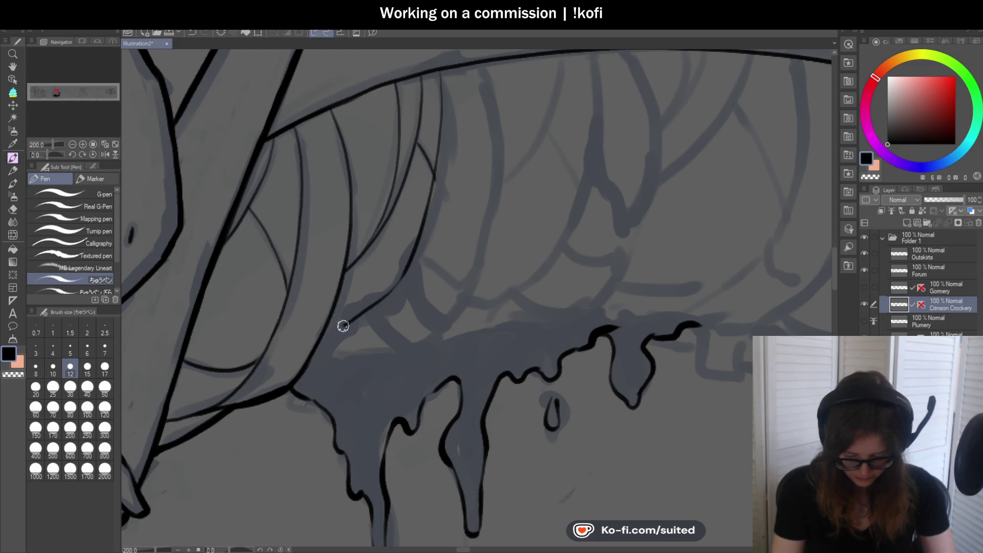
scroll(403, 264, "down", 2)
scroll(435, 271, "up", 1)
mouse_move(436, 275)
left_mouse_down()
mouse_move(472, 224)
mouse_move(481, 157)
left_mouse_up()
key("ctrl+z")
left_click_drag(478, 65, 486, 149)
key("ctrl+z")
mouse_move(478, 66)
left_mouse_down()
mouse_move(468, 213)
mouse_move(451, 249)
left_mouse_up()
key("ctrl+z")
left_click_drag(485, 84, 404, 314)
key("ctrl+z")
mouse_move(485, 65)
left_mouse_down()
mouse_move(487, 153)
mouse_move(447, 273)
left_mouse_up()
scroll(433, 288, "up", 1)
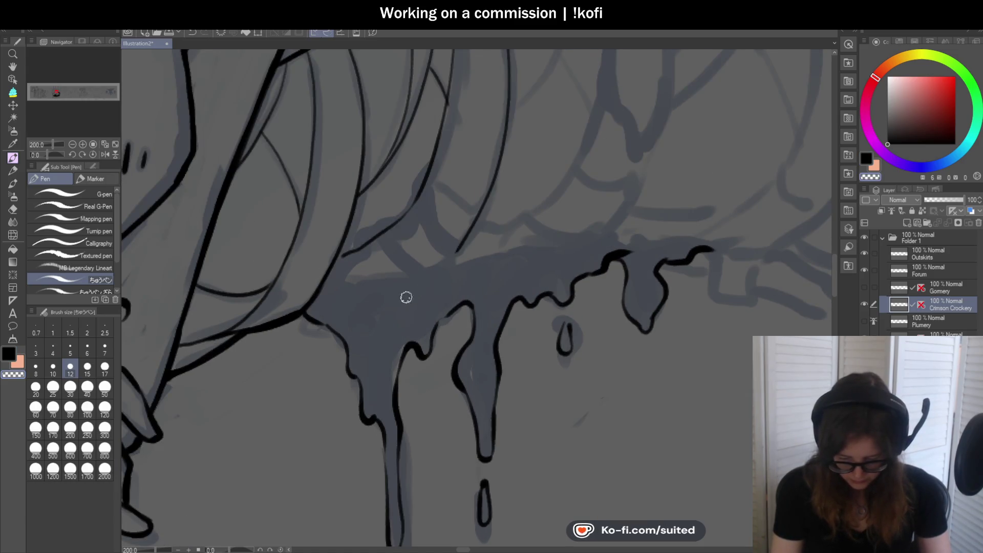
scroll(433, 267, "up", 2)
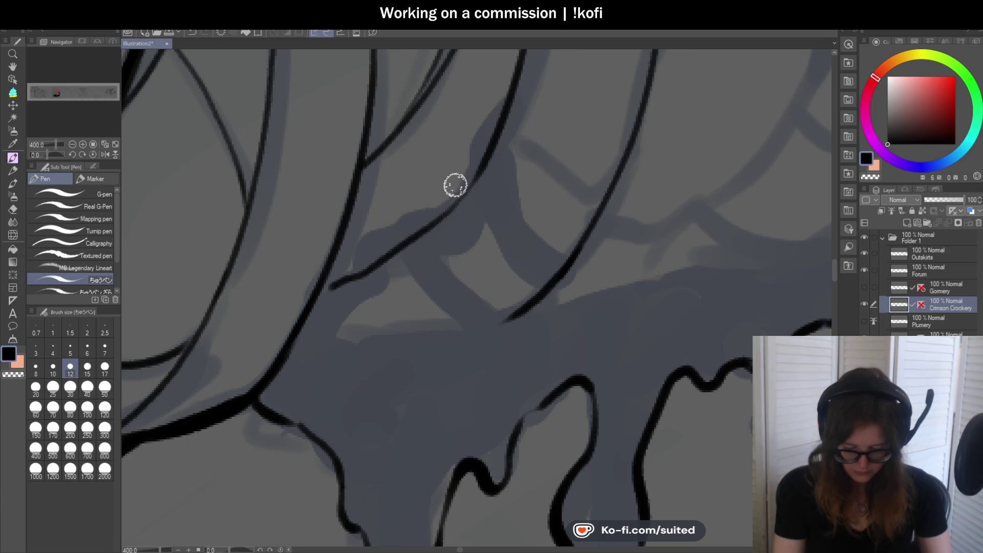
key("ctrl+z")
key("ctrl+z")
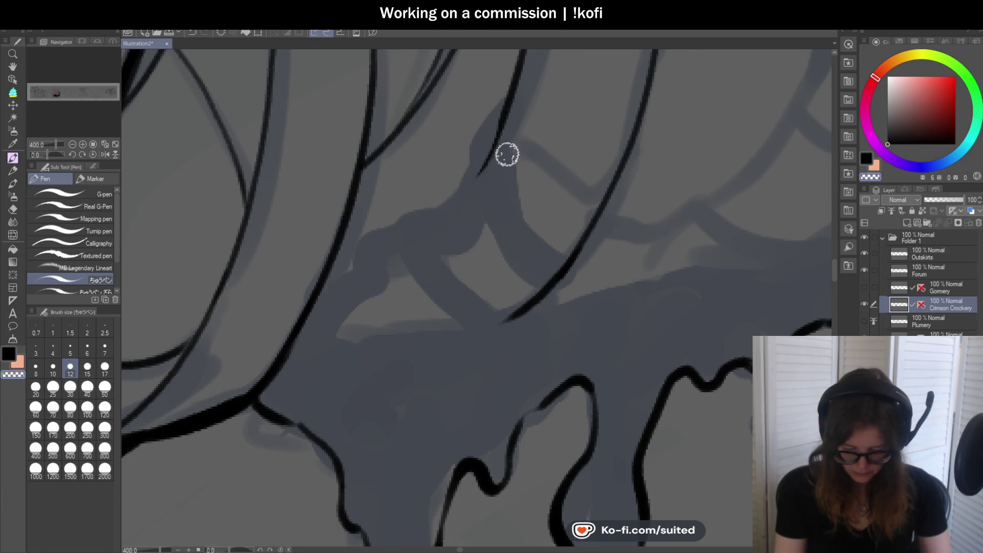
Ink more ribs curving down-left from the arch's top line toward the drips, with thin connecting strokes.
mouse_move(509, 101)
left_mouse_down()
mouse_move(420, 221)
mouse_move(325, 285)
left_mouse_up()
scroll(460, 237, "down", 3)
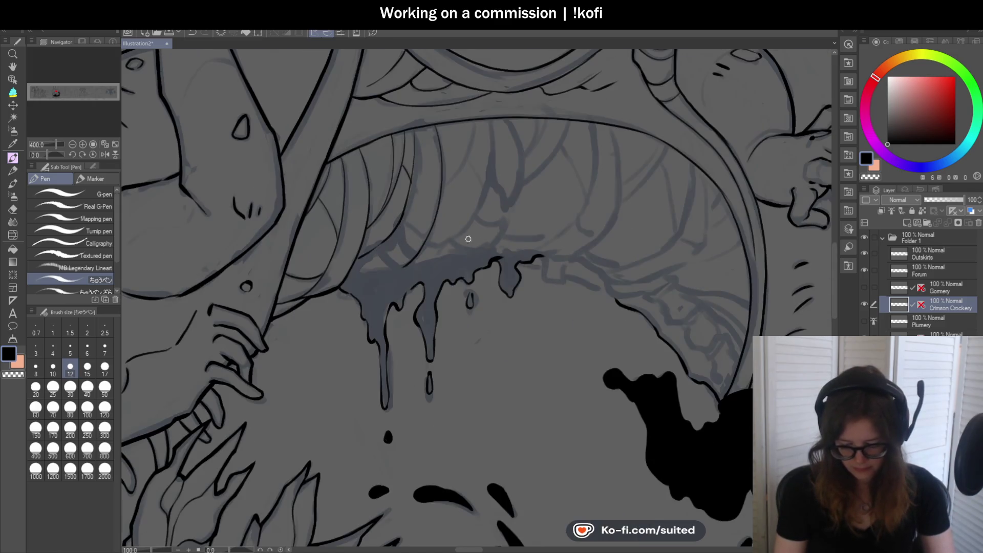
scroll(486, 148, "up", 3)
mouse_move(470, 100)
left_mouse_down()
mouse_move(460, 145)
mouse_move(331, 365)
left_mouse_up()
left_click_drag(435, 248, 485, 358)
scroll(512, 230, "down", 3)
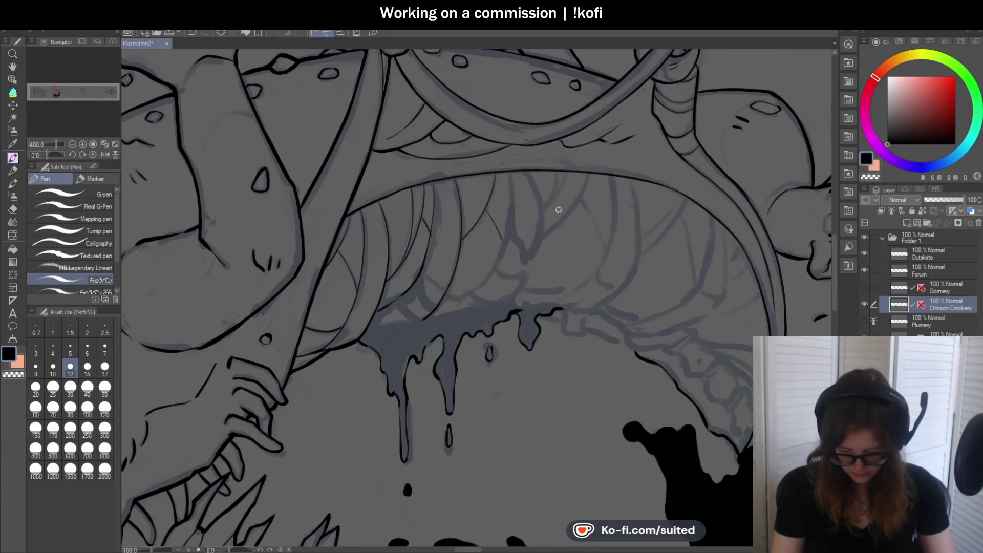
scroll(530, 228, "up", 1)
scroll(529, 228, "up", 1)
mouse_move(485, 115)
left_mouse_down()
mouse_move(481, 176)
mouse_move(369, 364)
left_mouse_up()
scroll(404, 352, "down", 2)
scroll(450, 311, "up", 2)
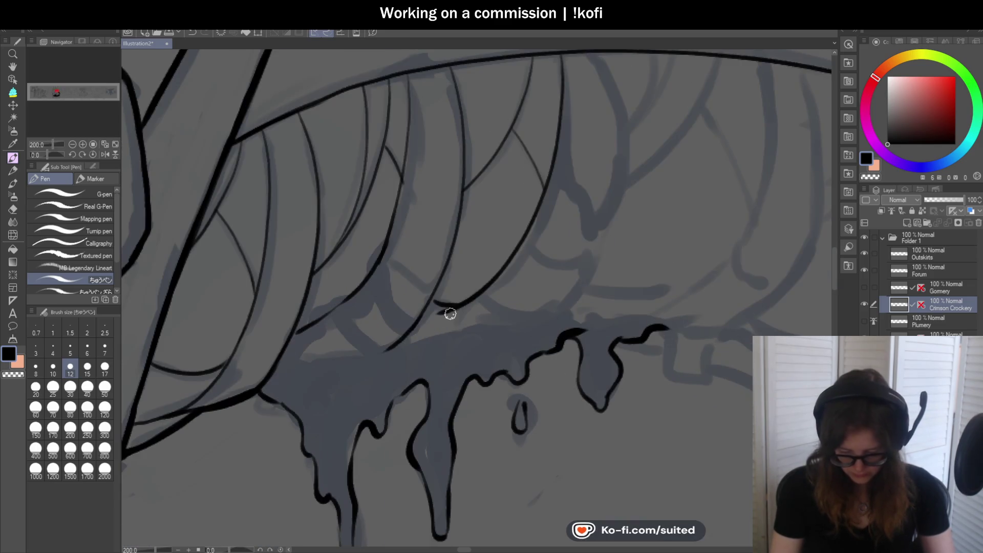
scroll(435, 276, "down", 1)
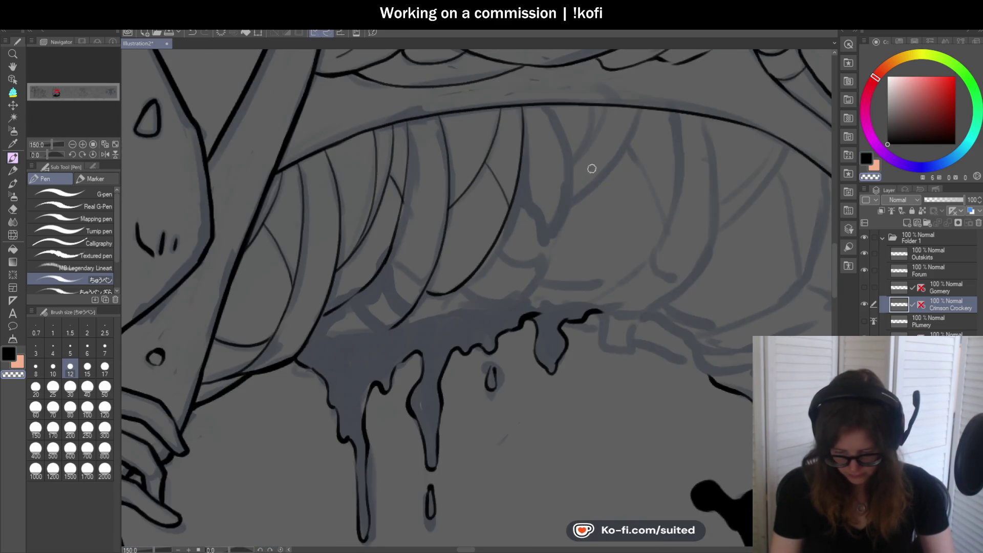
scroll(588, 171, "up", 1)
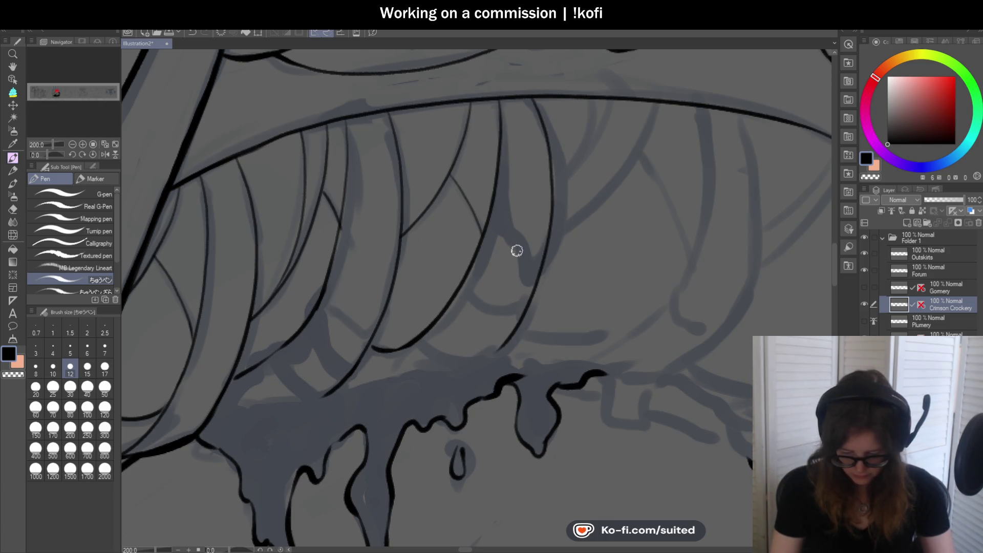
scroll(527, 251, "down", 2)
scroll(538, 248, "up", 1)
scroll(553, 198, "up", 3)
mouse_move(593, 96)
left_mouse_down()
mouse_move(436, 327)
mouse_move(376, 365)
left_mouse_up()
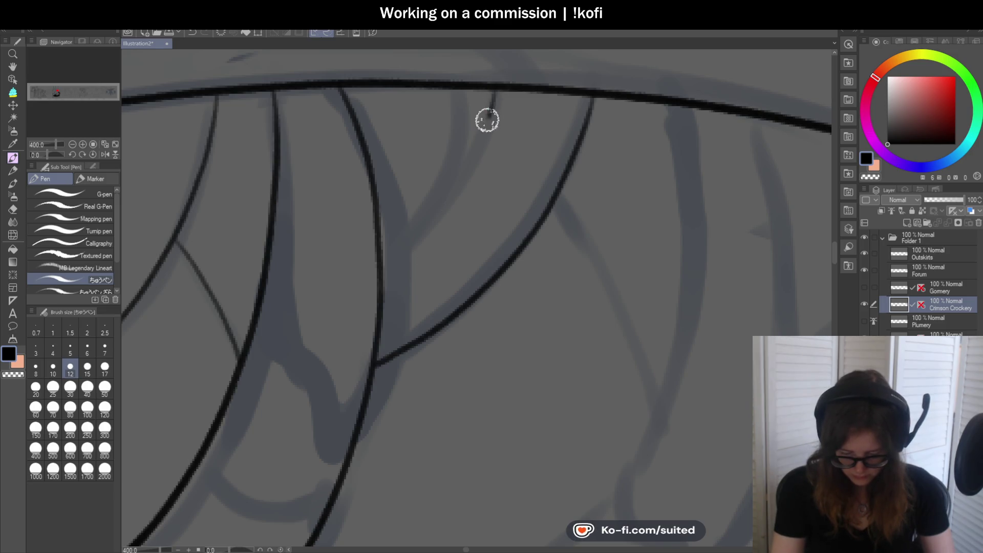
left_click_drag(495, 93, 383, 251)
left_click_drag(439, 200, 456, 92)
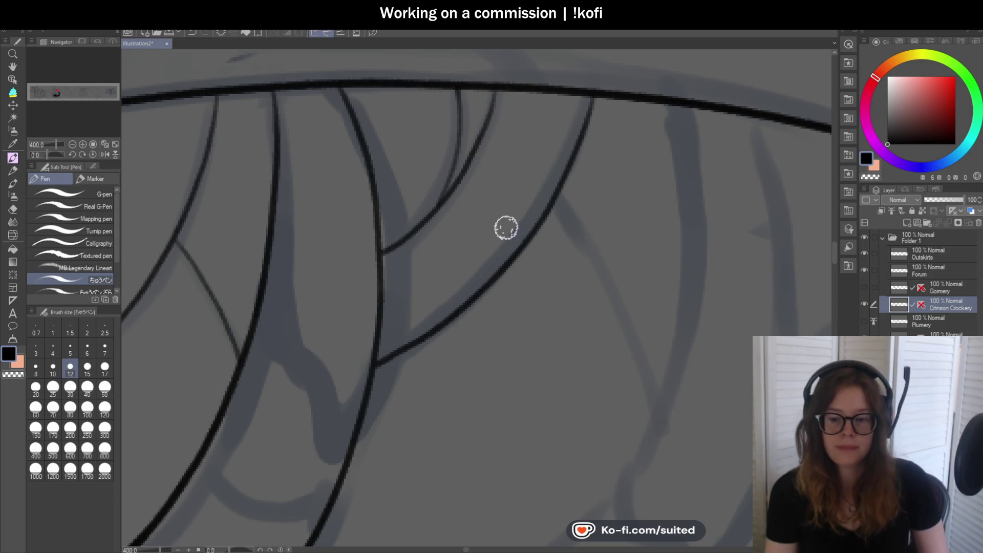
Ink a long rib running downward and a thin rib stroke on the arch's right side.
scroll(503, 188, "down", 5)
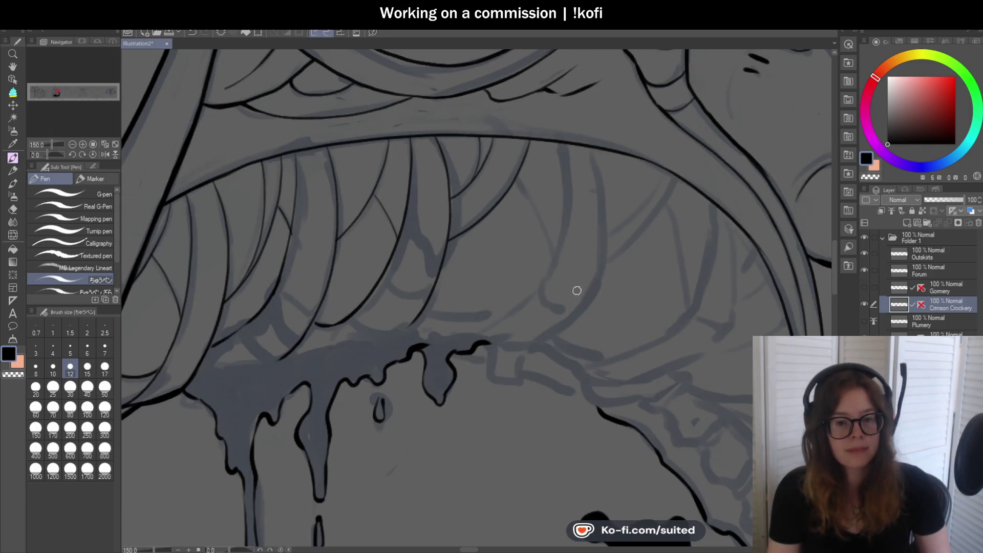
scroll(551, 231, "up", 5)
left_click_drag(466, 116, 565, 332)
scroll(553, 231, "down", 5)
scroll(566, 241, "up", 1)
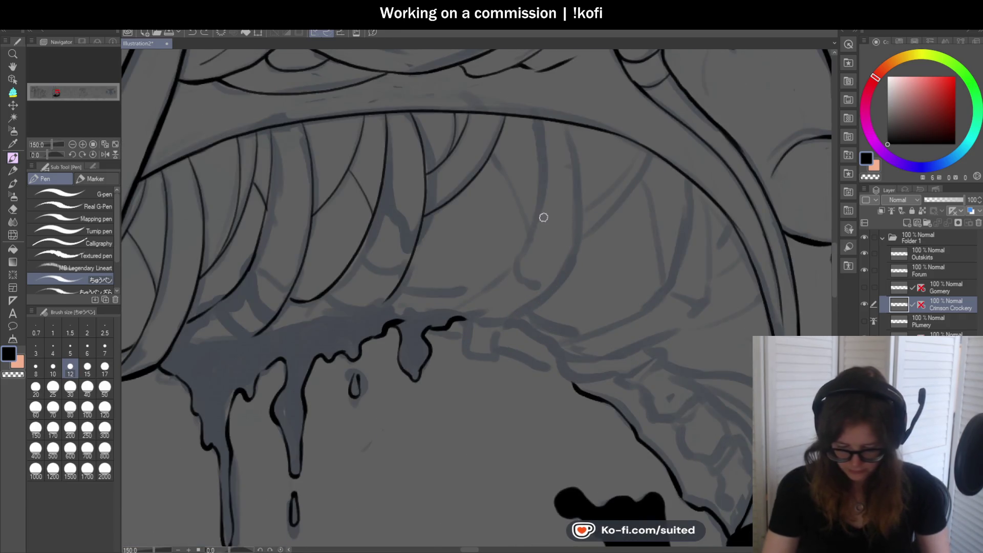
scroll(543, 220, "up", 1)
left_click_drag(473, 134, 520, 249)
key("ctrl+z")
left_click_drag(471, 137, 520, 221)
scroll(520, 222, "down", 3)
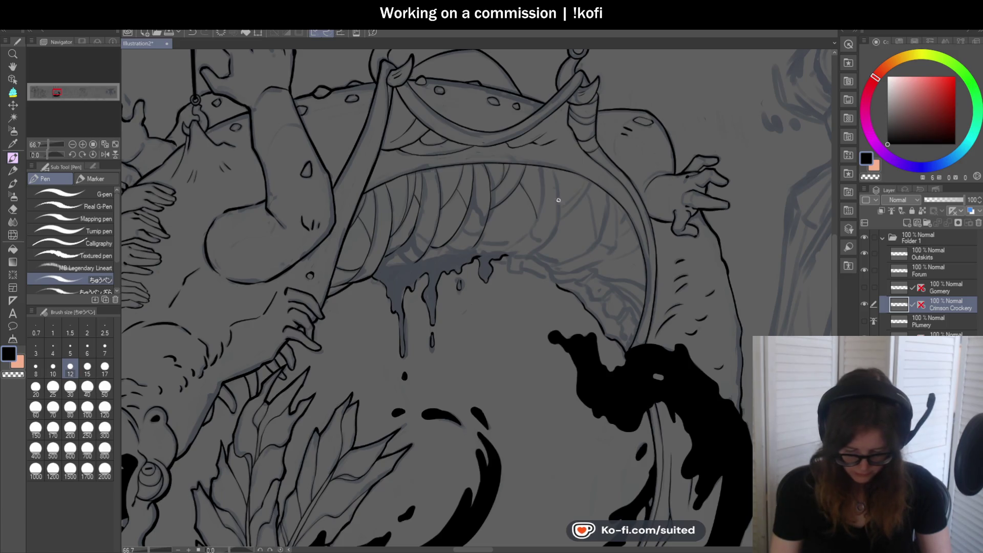
scroll(419, 297, "up", 5)
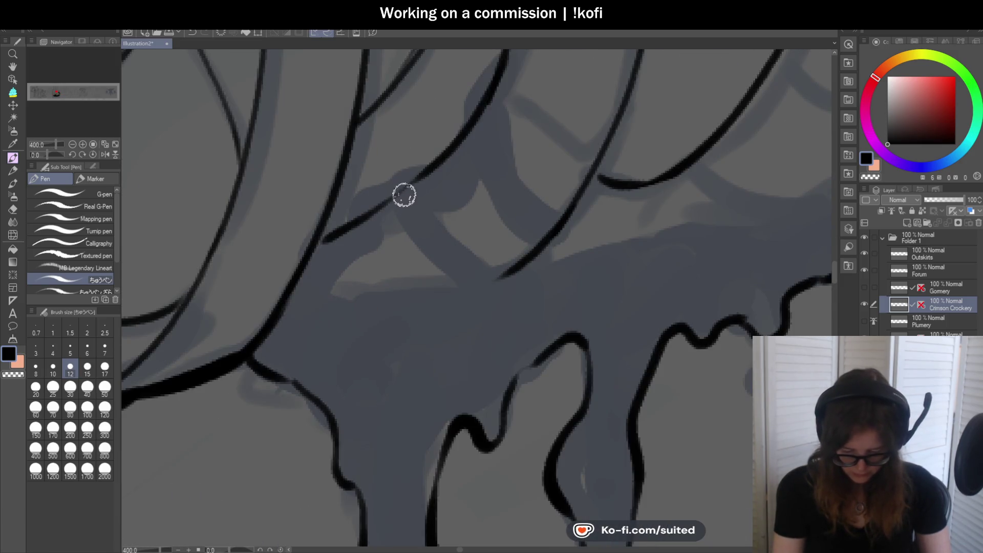
Ink thin strokes above the drips and outline the small triangular shape with a thickened edge.
mouse_move(402, 191)
left_mouse_down()
mouse_move(380, 242)
mouse_move(333, 282)
mouse_move(351, 208)
mouse_move(401, 180)
mouse_move(321, 235)
left_mouse_up()
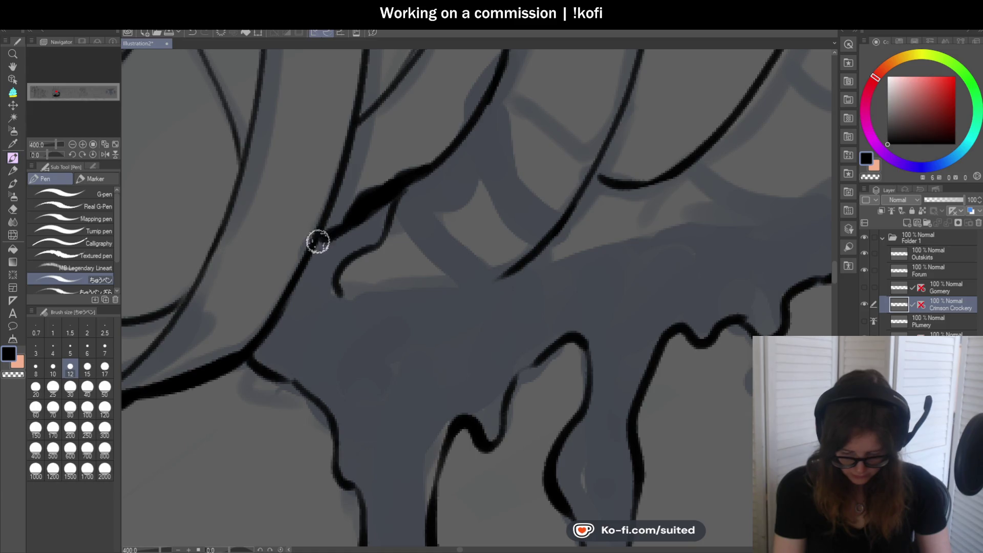
mouse_move(395, 208)
left_mouse_down()
mouse_move(445, 281)
mouse_move(342, 296)
left_mouse_up()
scroll(353, 292, "down", 5)
scroll(451, 244, "up", 5)
mouse_move(451, 244)
left_mouse_down()
mouse_move(421, 239)
mouse_move(364, 186)
mouse_move(426, 173)
mouse_move(457, 230)
mouse_move(434, 251)
left_mouse_up()
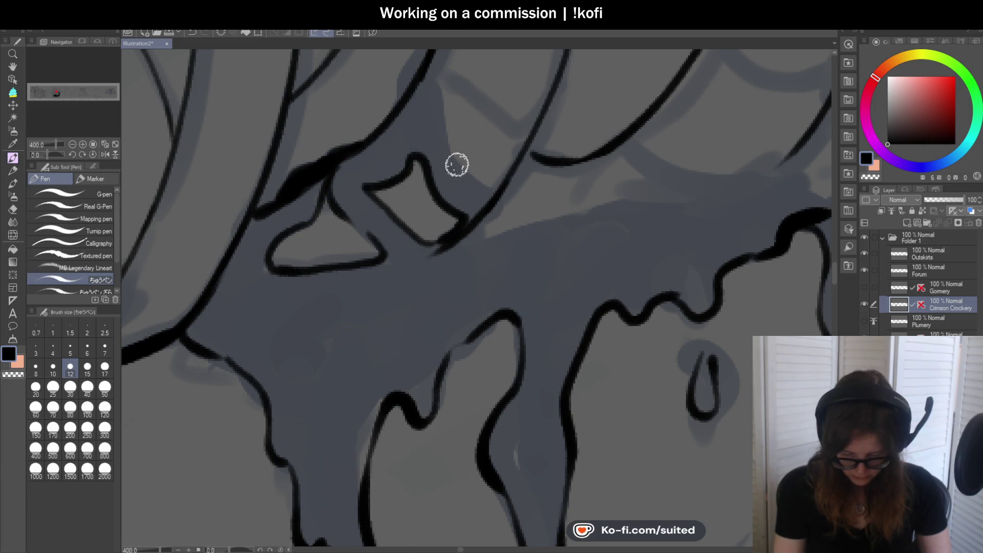
left_click_drag(425, 68, 466, 171)
scroll(482, 219, "down", 2)
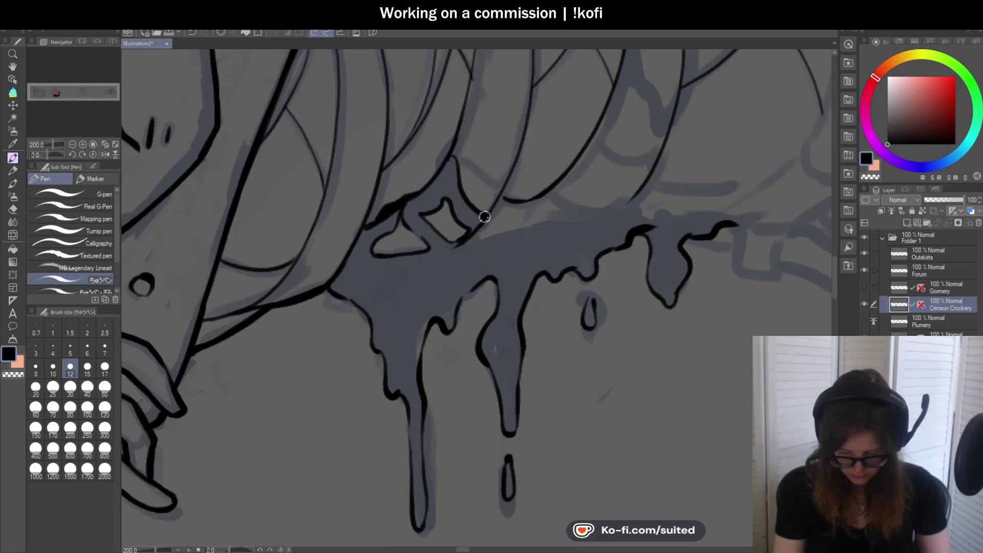
scroll(450, 274, "down", 1)
scroll(461, 171, "up", 3)
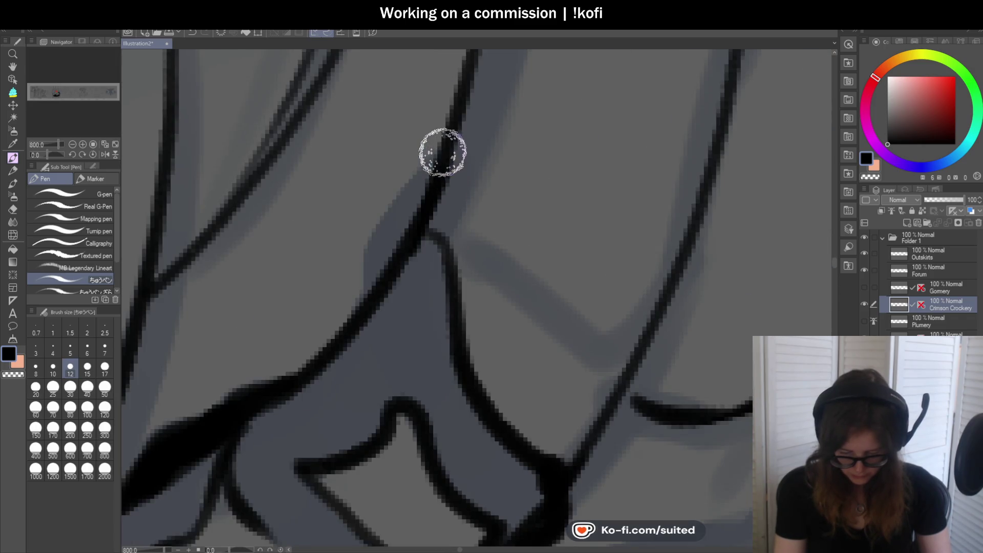
scroll(434, 208, "down", 5)
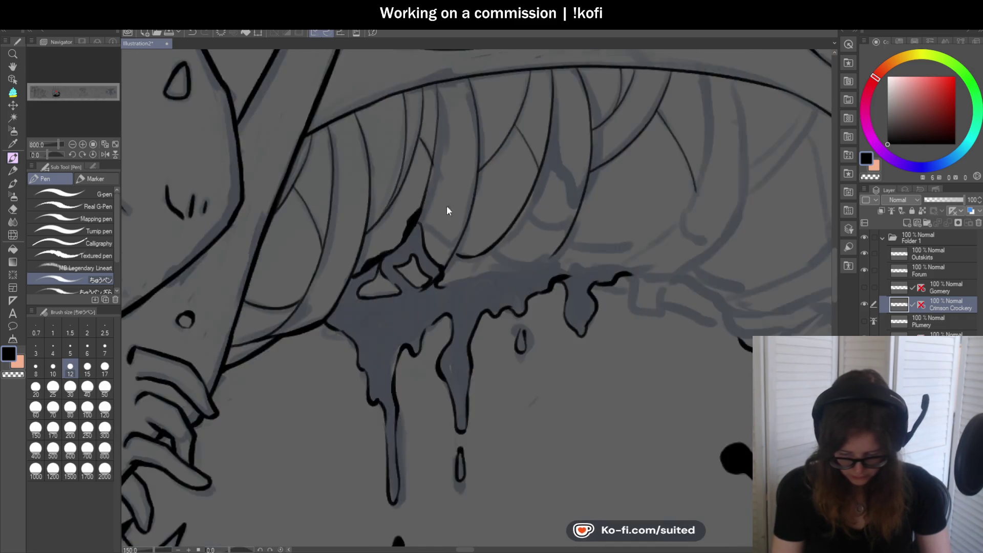
scroll(454, 127, "up", 3)
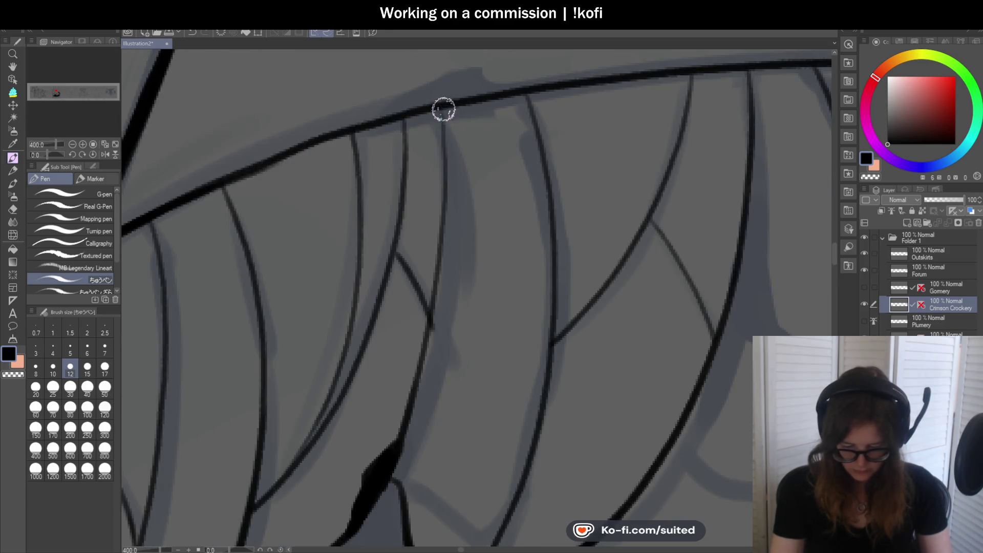
scroll(460, 153, "down", 2)
scroll(469, 325, "up", 3)
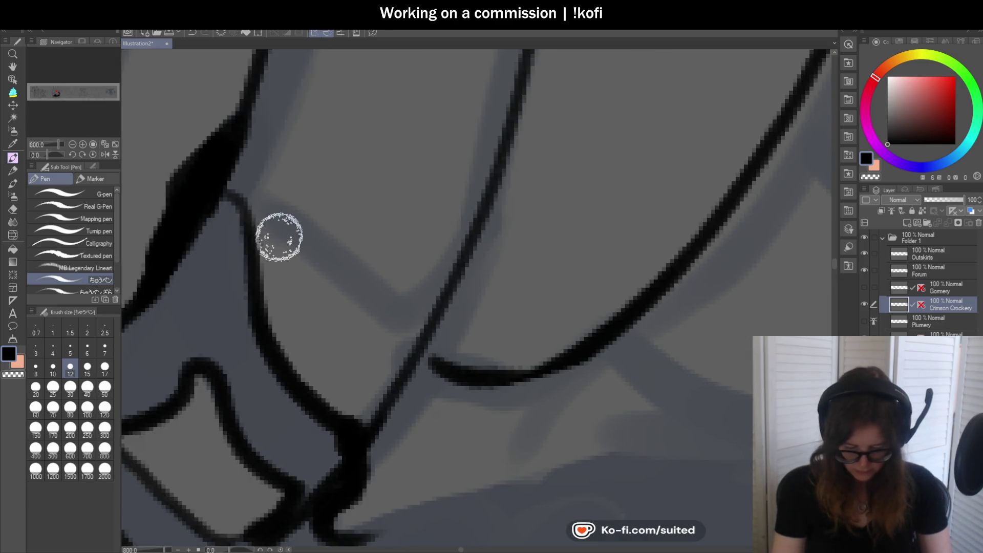
scroll(471, 272, "down", 3)
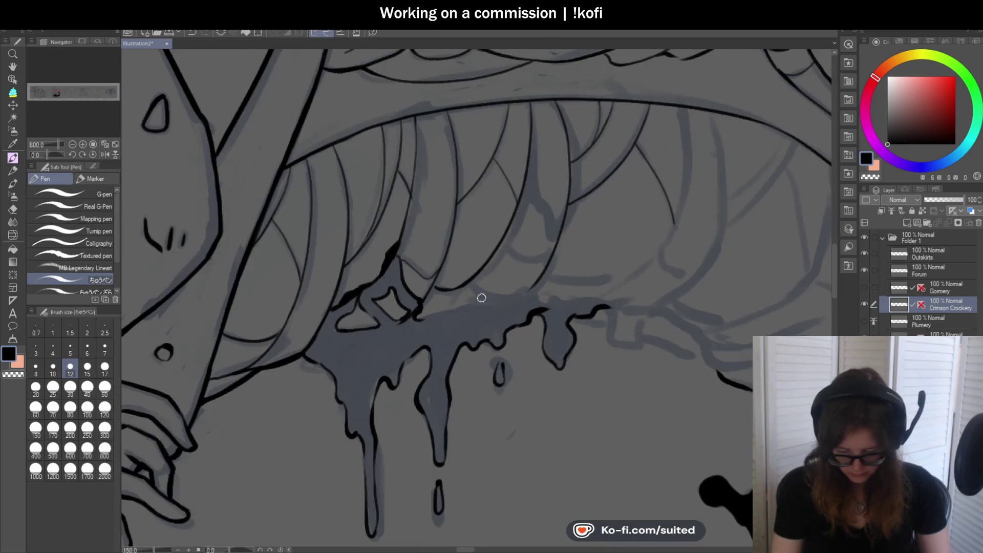
scroll(429, 285, "up", 2)
scroll(423, 272, "down", 3)
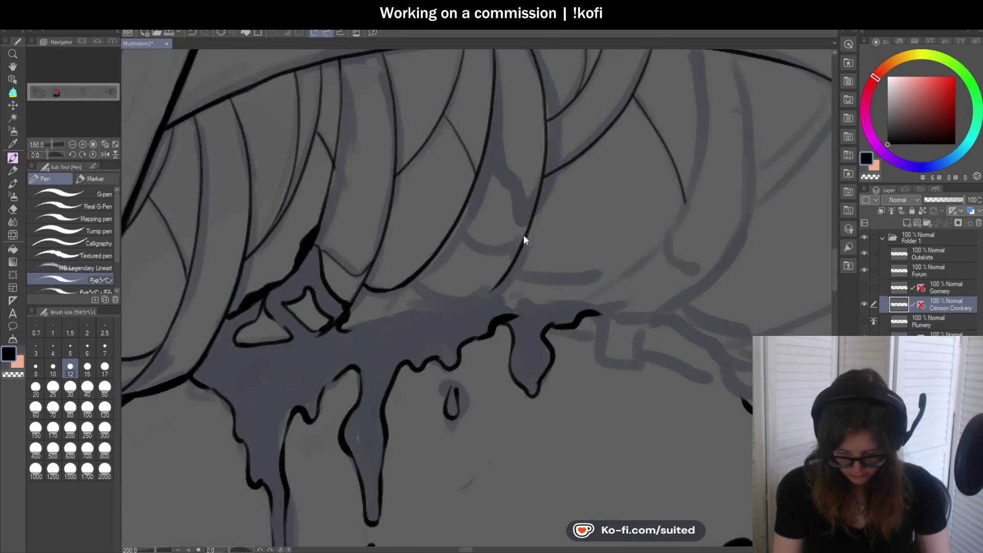
scroll(527, 241, "up", 3)
Ink curved lines among the teeth above the drips and thicken the V-shaped line.
mouse_move(409, 215)
left_mouse_down()
mouse_move(436, 248)
mouse_move(540, 239)
left_mouse_up()
key("ctrl+z")
mouse_move(413, 210)
left_mouse_down()
mouse_move(507, 263)
mouse_move(524, 258)
left_mouse_up()
scroll(527, 246, "down", 3)
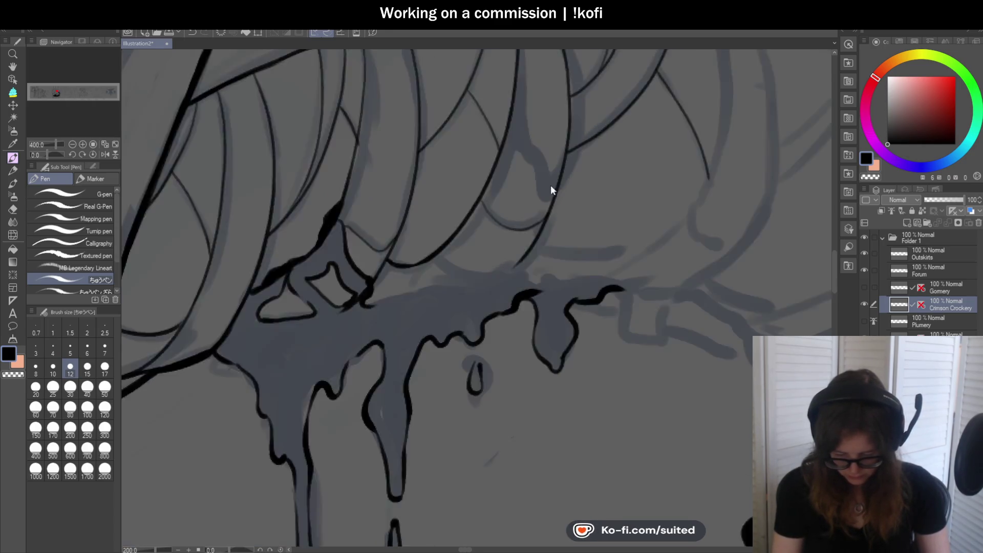
scroll(410, 266, "up", 3)
mouse_move(394, 253)
left_mouse_down()
mouse_move(535, 219)
mouse_move(575, 180)
mouse_move(684, 178)
mouse_move(719, 204)
left_mouse_up()
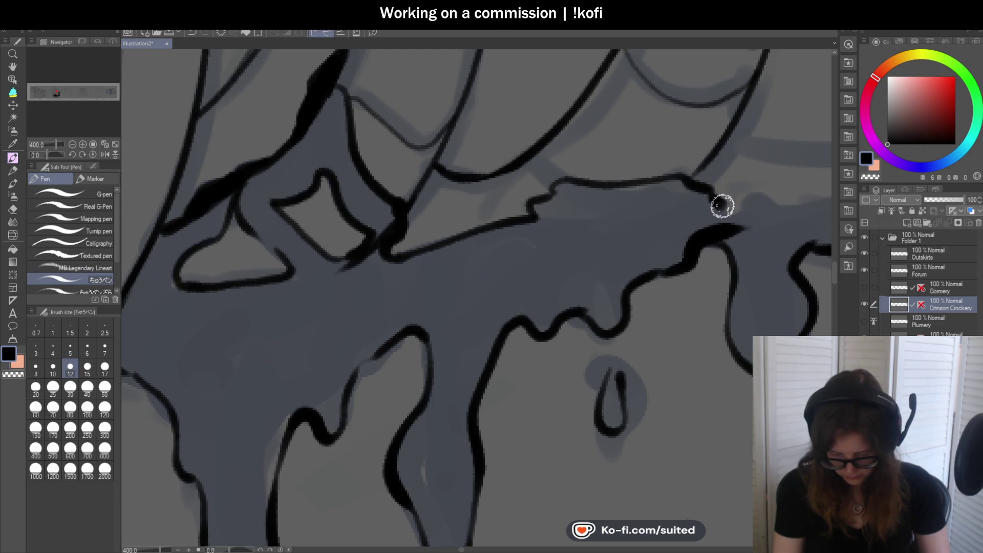
scroll(559, 179, "down", 5)
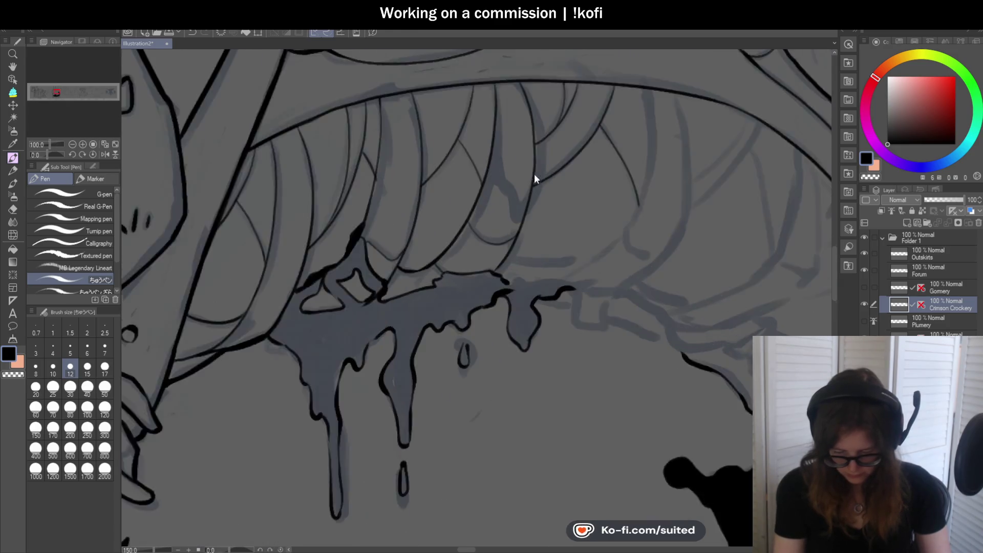
scroll(481, 124, "up", 2)
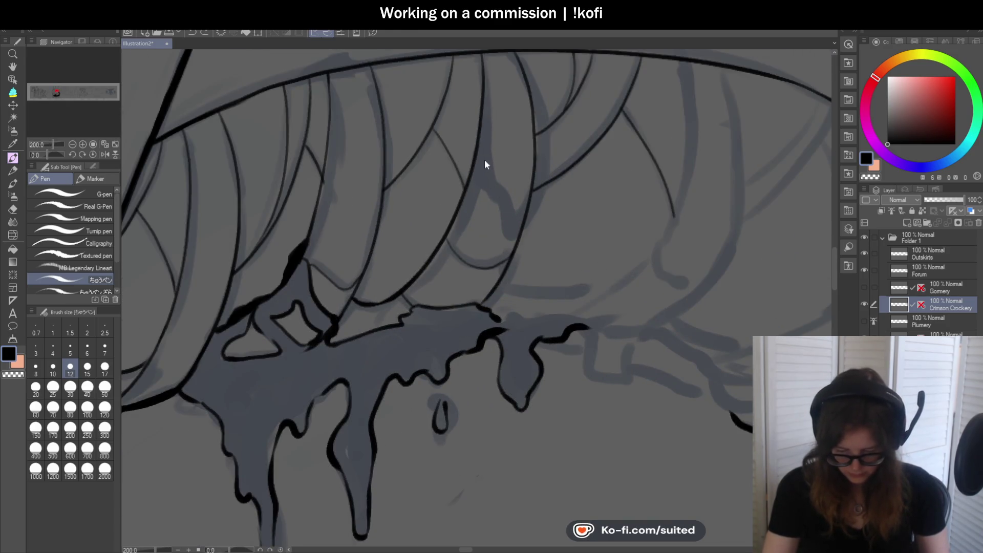
left_click_drag(504, 215, 507, 231)
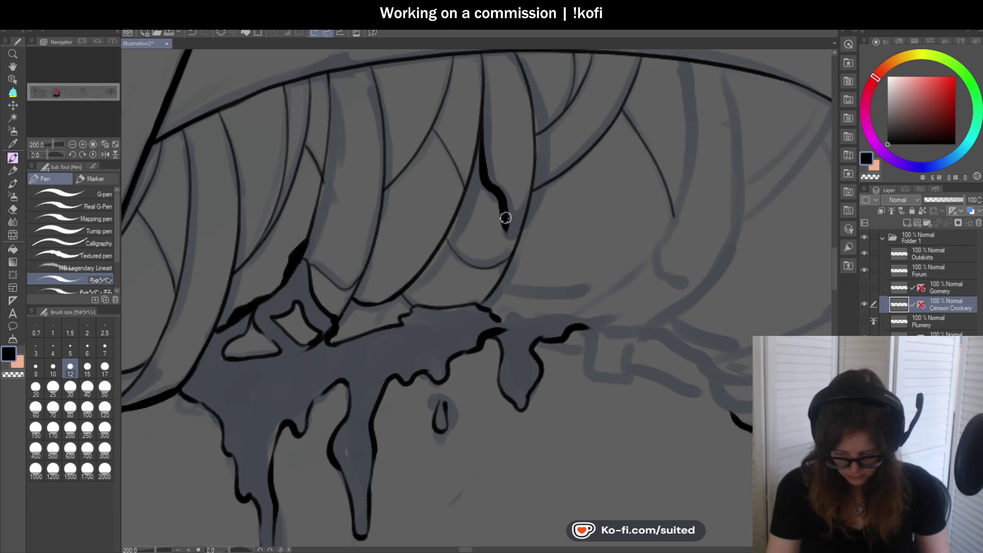
mouse_move(537, 195)
left_mouse_down()
mouse_move(513, 236)
mouse_move(534, 172)
left_mouse_up()
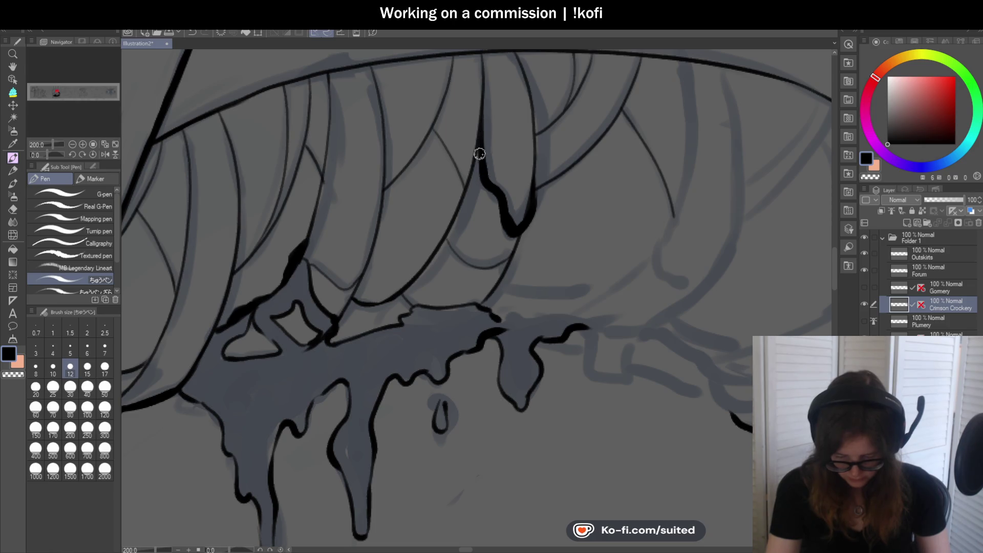
Ink a stroke curling from the drip junction and a curve from the rim down to it.
scroll(463, 237, "up", 2)
mouse_move(515, 244)
left_mouse_down()
mouse_move(681, 244)
mouse_move(586, 279)
left_mouse_up()
scroll(517, 258, "down", 2)
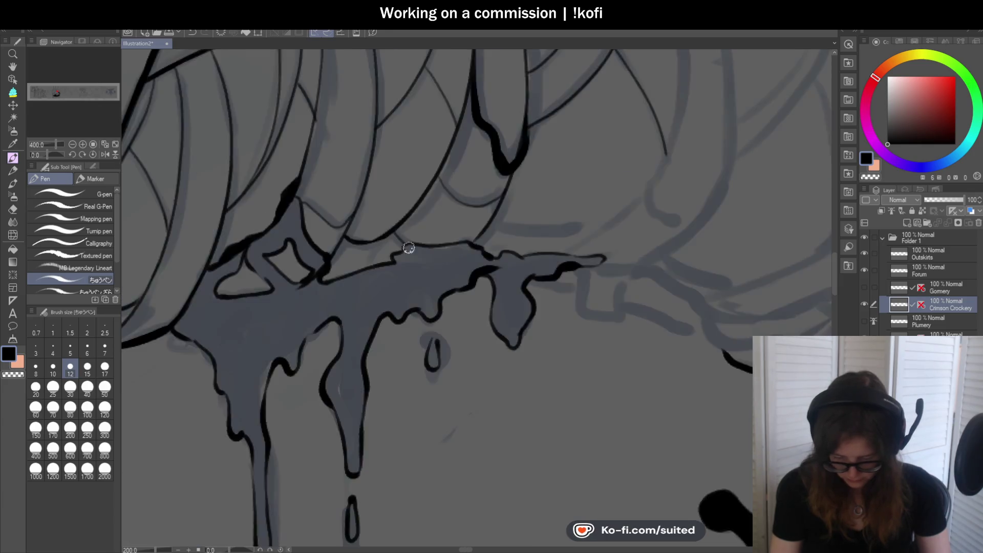
scroll(431, 246, "down", 3)
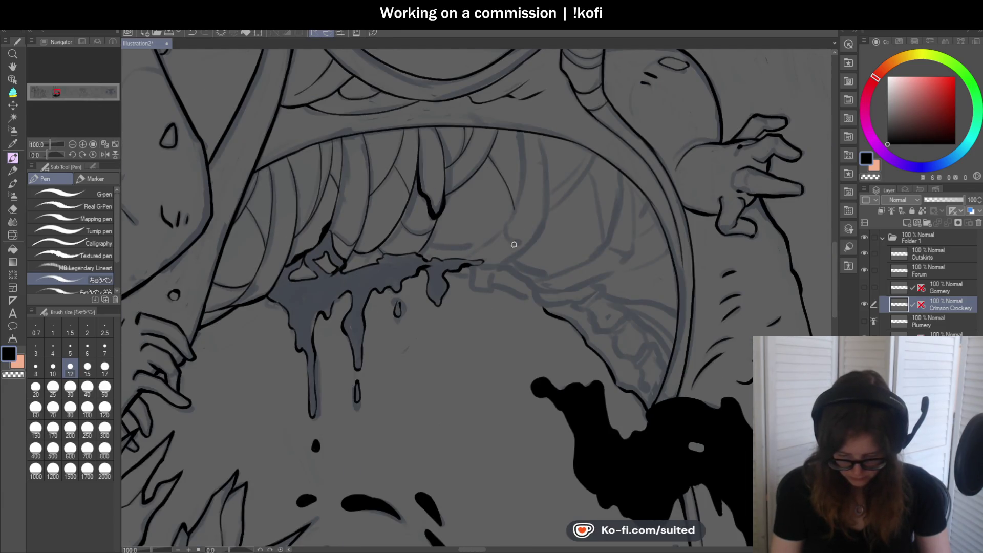
scroll(518, 238, "up", 1)
left_click_drag(539, 91, 465, 246)
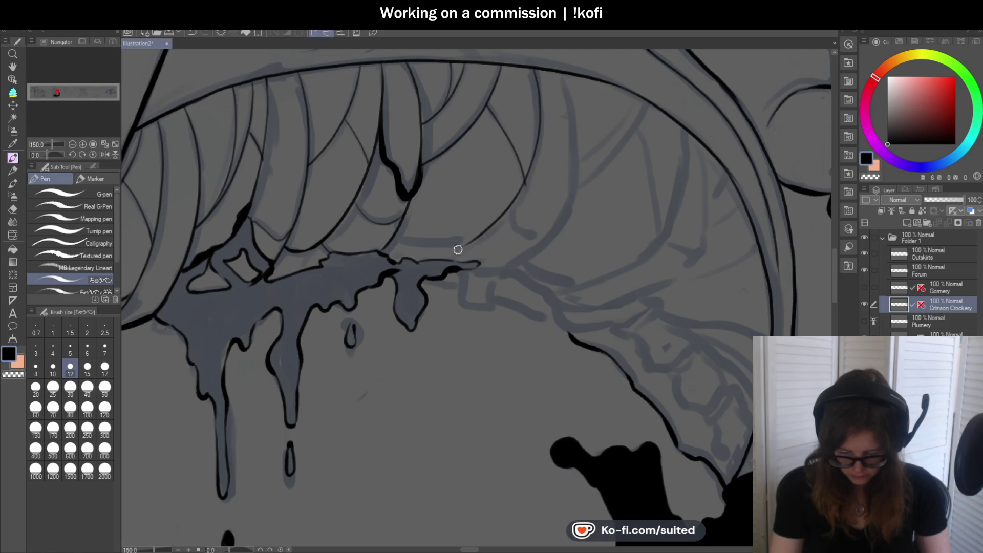
key("ctrl+z")
mouse_move(531, 66)
left_mouse_down()
mouse_move(518, 202)
mouse_move(467, 248)
left_mouse_up()
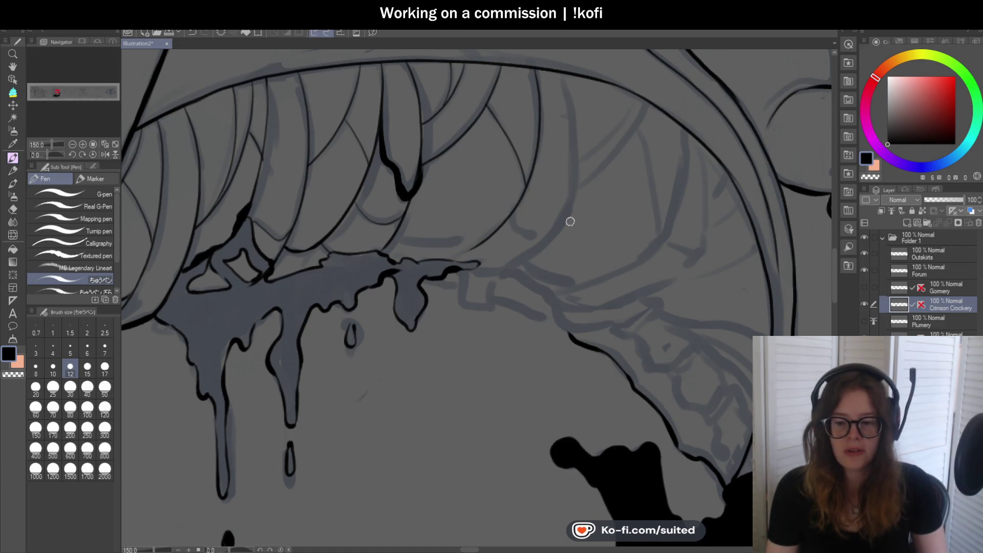
Mirror the canvas horizontally and ink a thin line along the inner mouth, undoing the recent strokes.
key("ctrl+minus")
key("h")
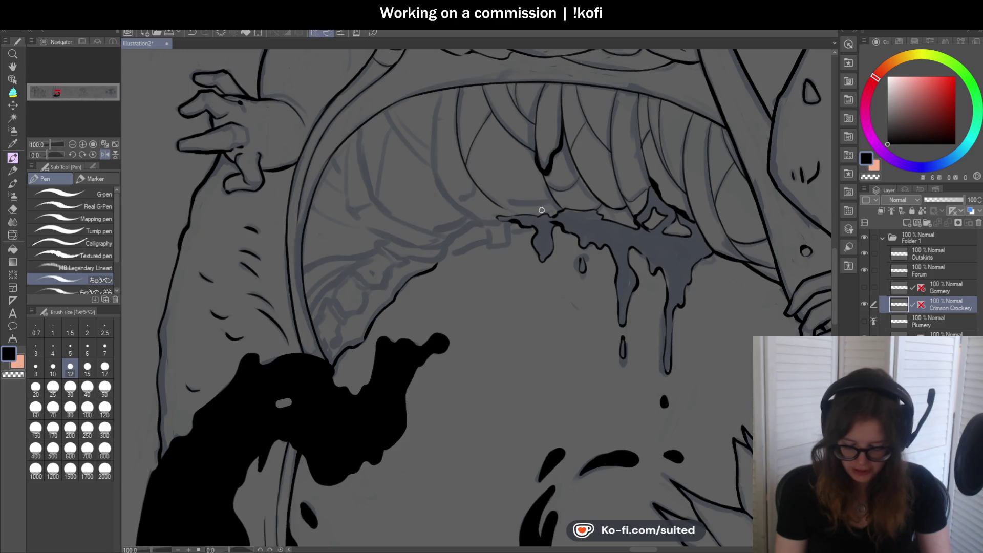
scroll(541, 208, "up", 10)
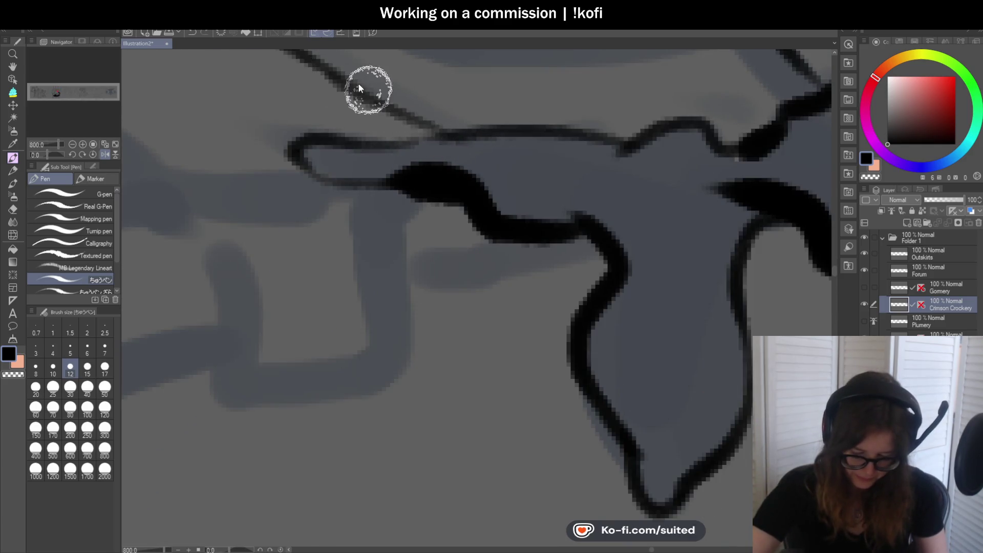
scroll(518, 277, "down", 3)
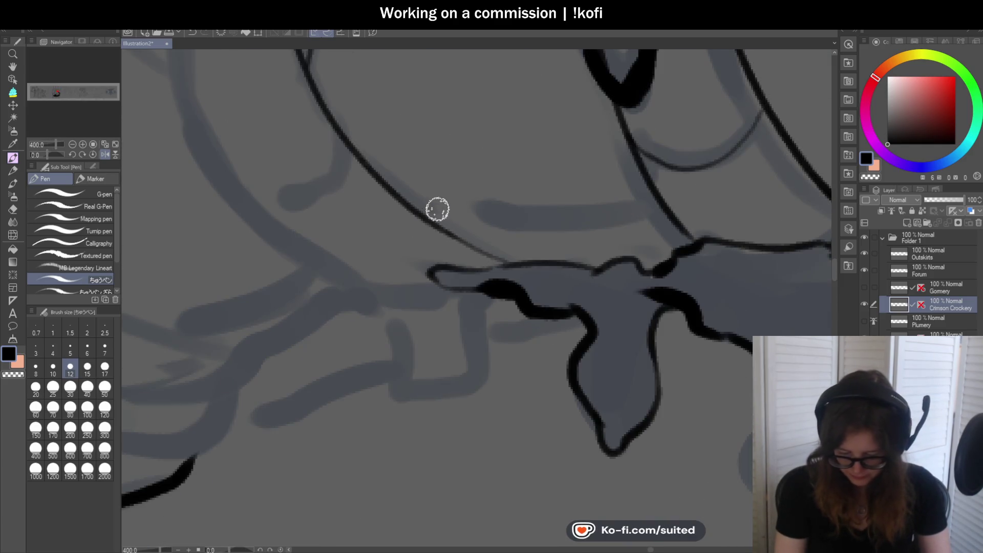
left_click_drag(415, 205, 651, 192)
scroll(577, 233, "down", 3)
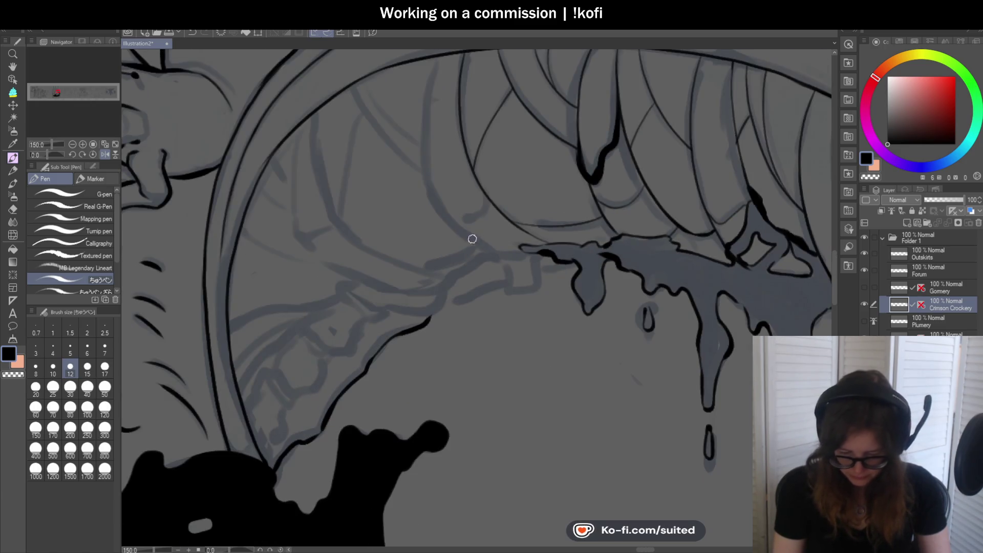
key("ctrl+z")
key("ctrl+z")
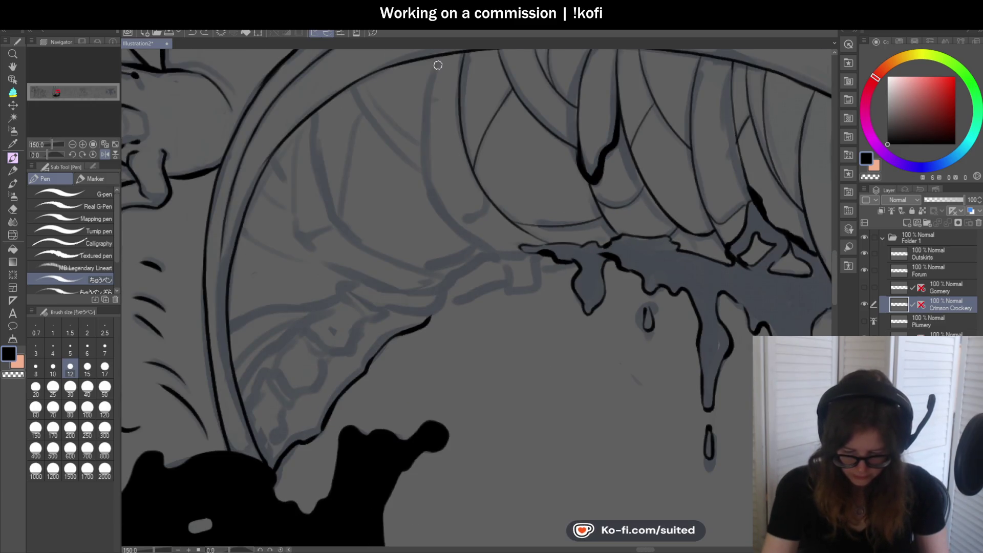
Restore the unmirrored view and reset the canvas rotation to level in the Navigator.
left_click(105, 154)
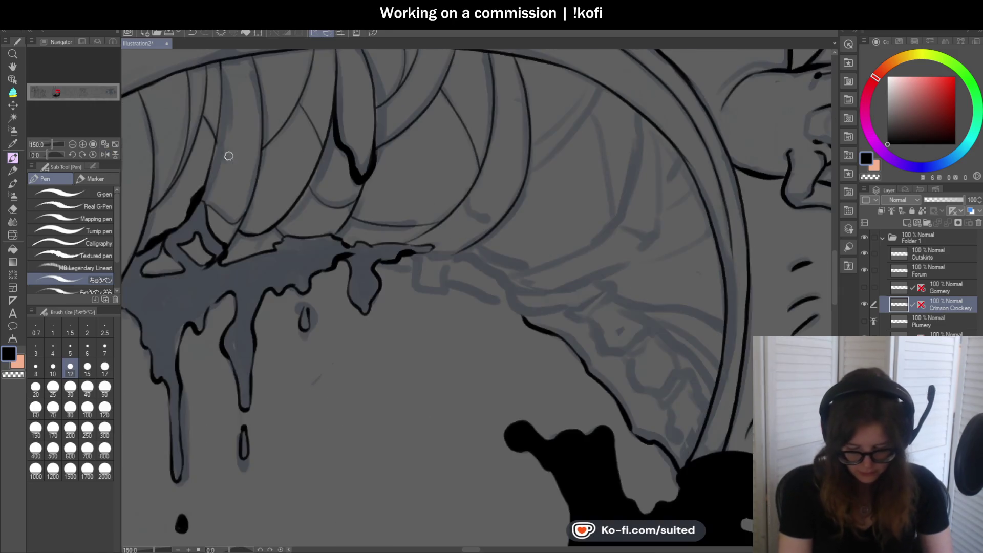
scroll(637, 228, "down", 2)
left_click_drag(59, 159, 42, 154)
scroll(351, 355, "up", 4)
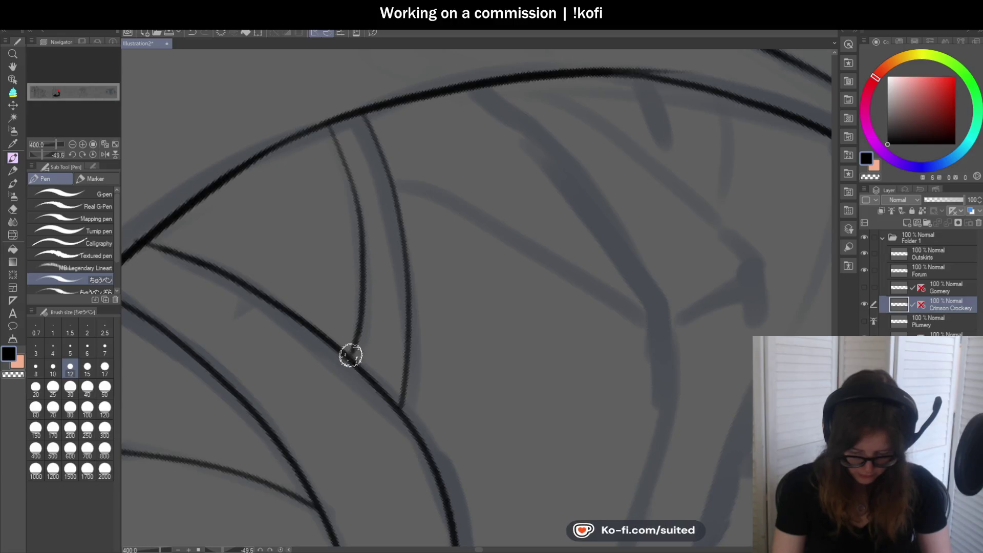
left_click(93, 154)
scroll(545, 206, "down", 3)
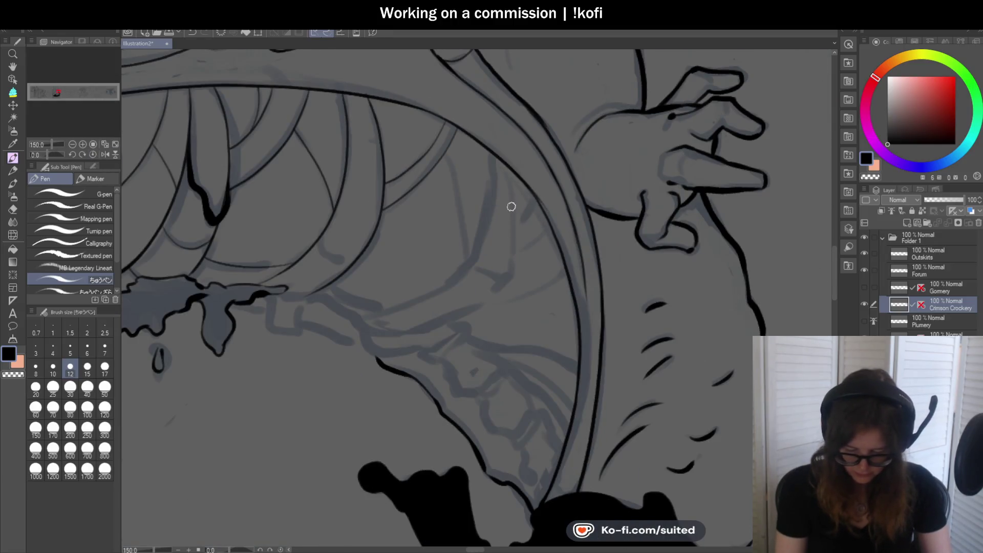
scroll(516, 200, "down", 2)
scroll(460, 204, "up", 5)
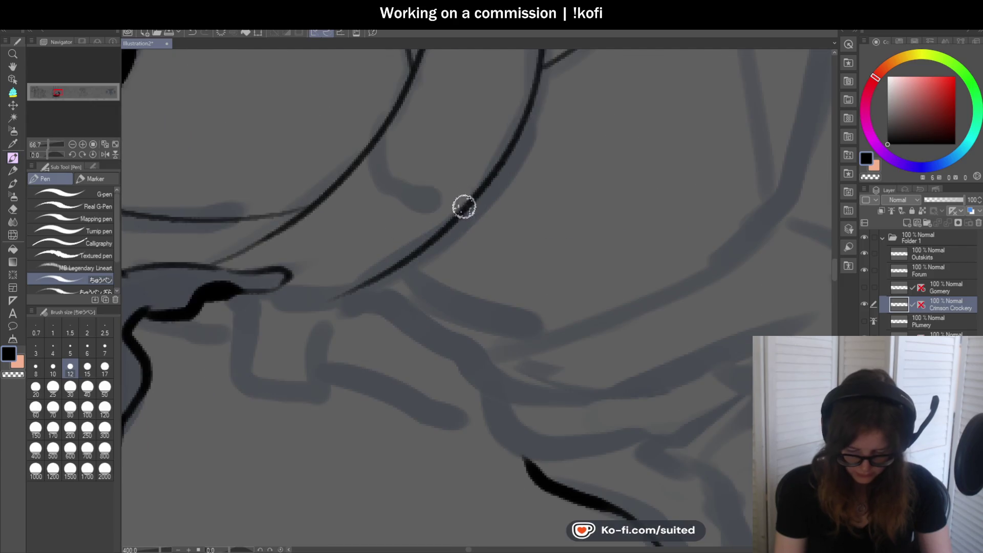
scroll(445, 213, "down", 5)
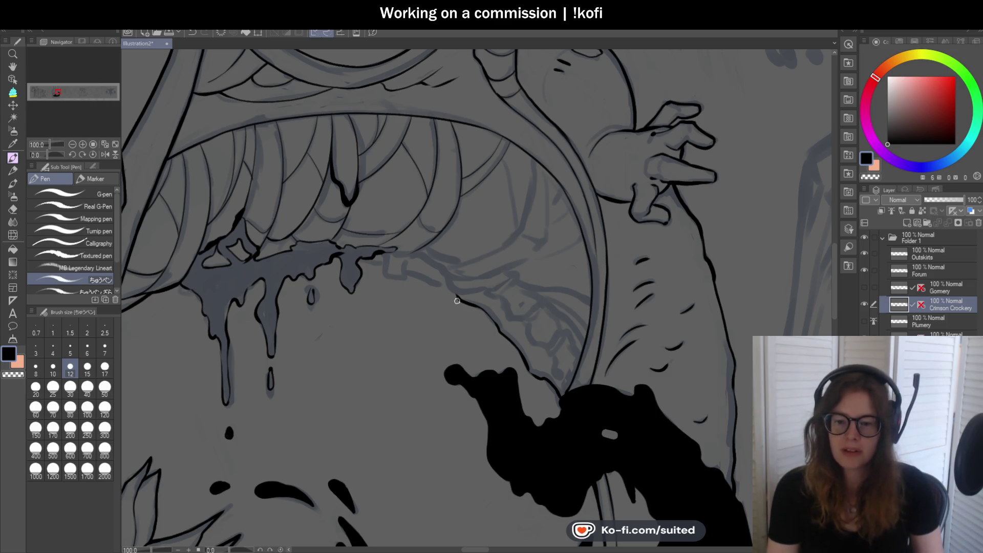
scroll(495, 239, "down", 1)
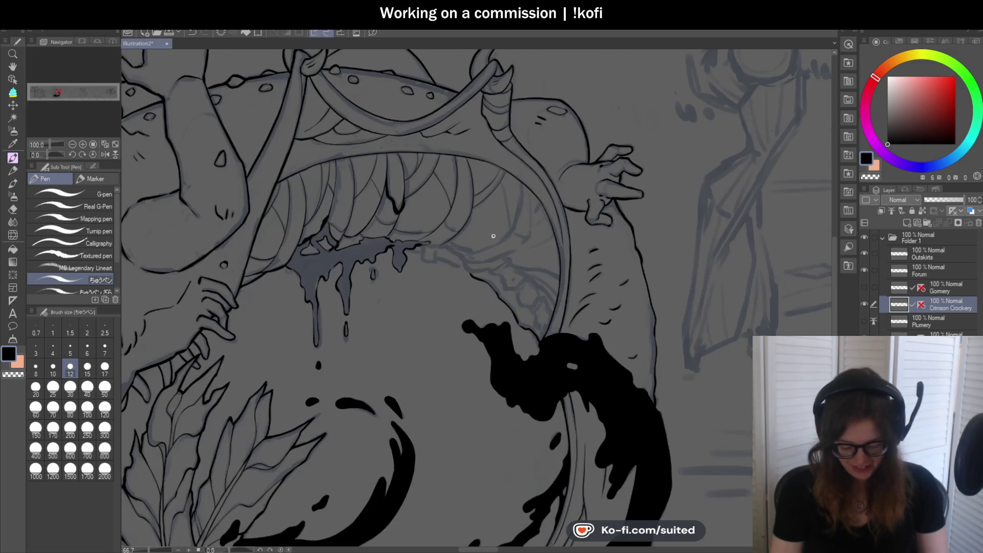
scroll(361, 269, "up", 5)
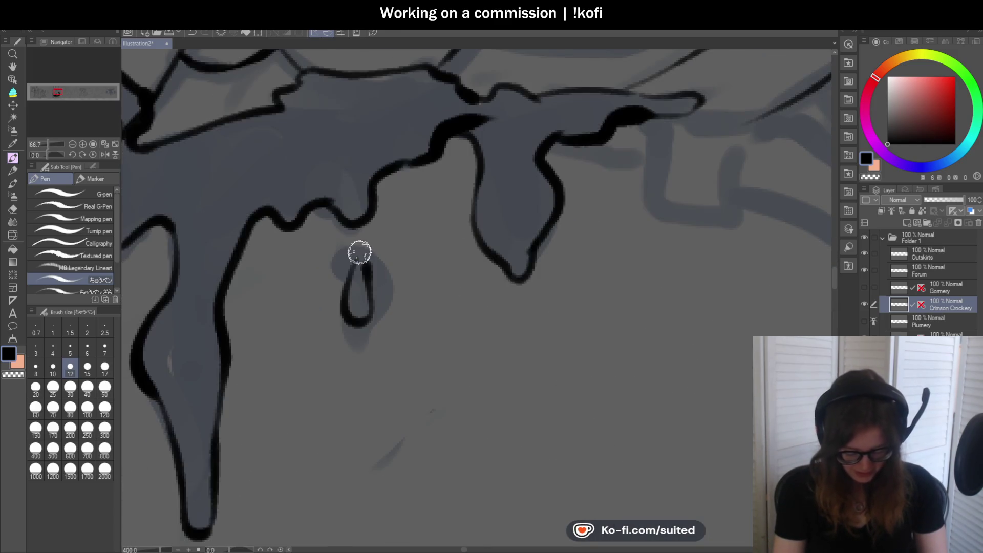
scroll(359, 263, "down", 5)
scroll(321, 230, "up", 3)
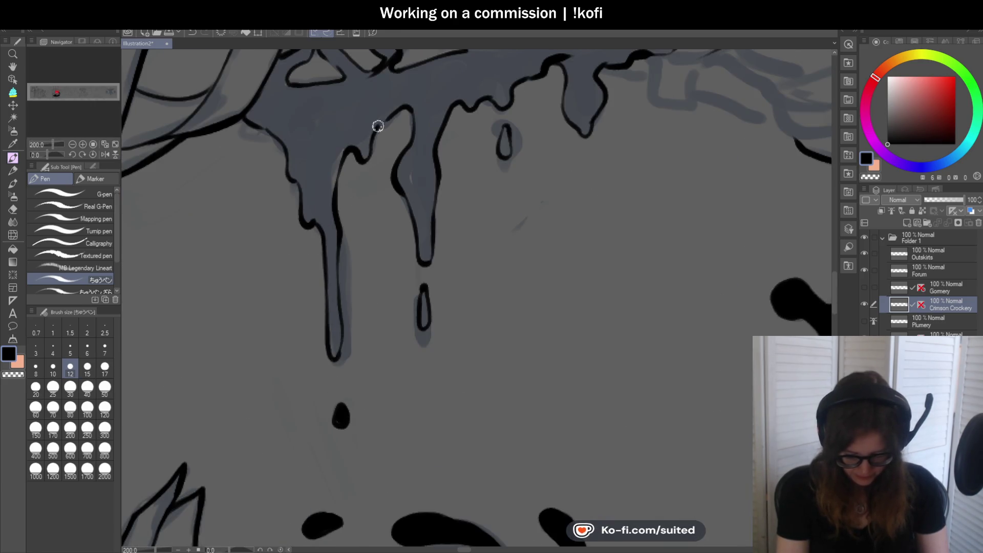
scroll(400, 103, "down", 3)
scroll(308, 160, "up", 5)
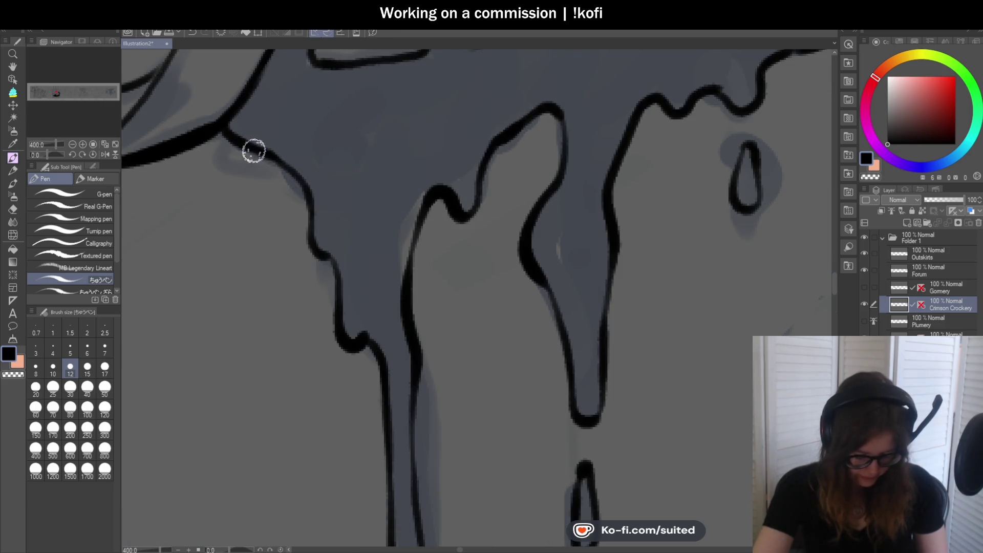
scroll(442, 239, "down", 3)
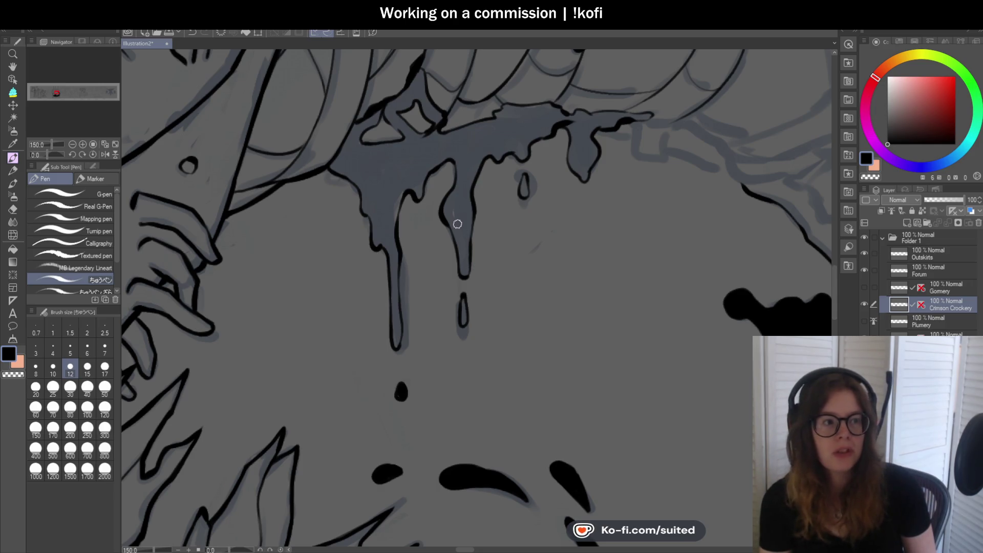
scroll(458, 224, "down", 3)
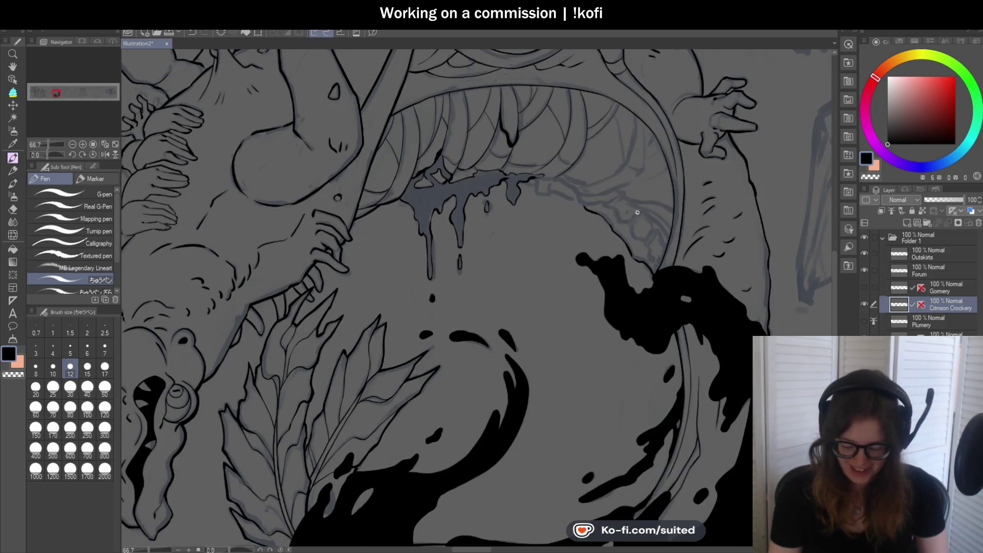
scroll(568, 229, "down", 1)
scroll(568, 102, "up", 4)
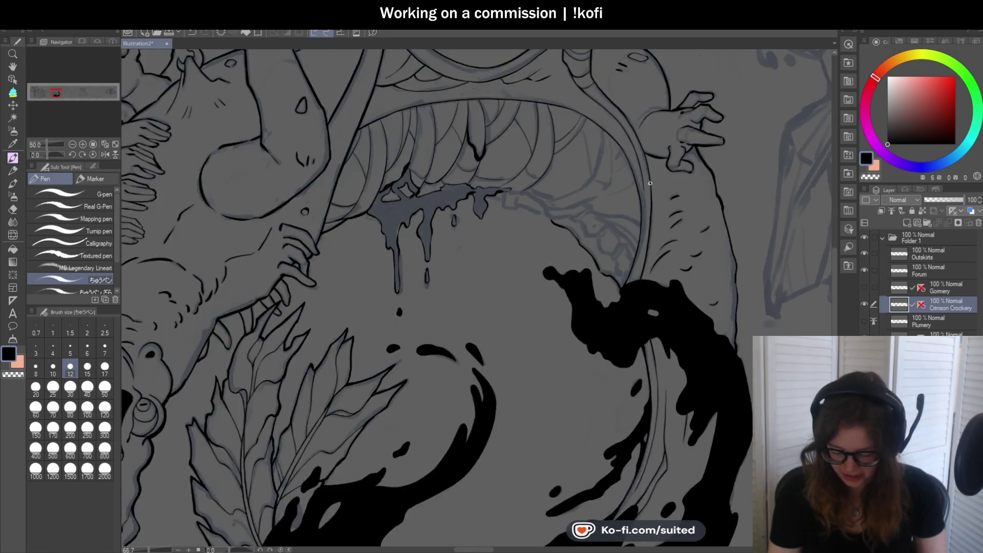
Remove stray strokes along the mouth rim and rotate the canvas to a better drawing angle.
key("ctrl+z")
left_click_drag(566, 97, 536, 246)
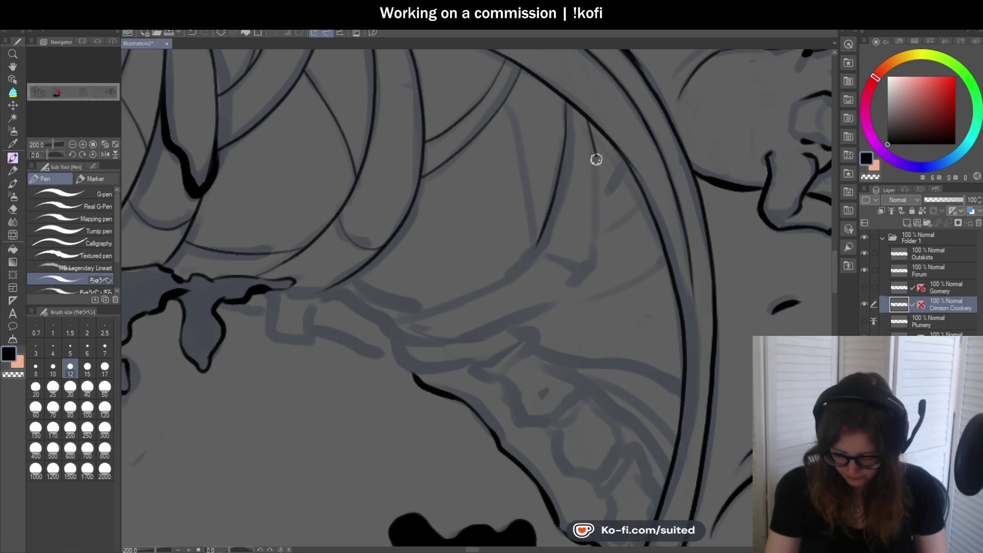
key("ctrl+z")
key("ctrl+z")
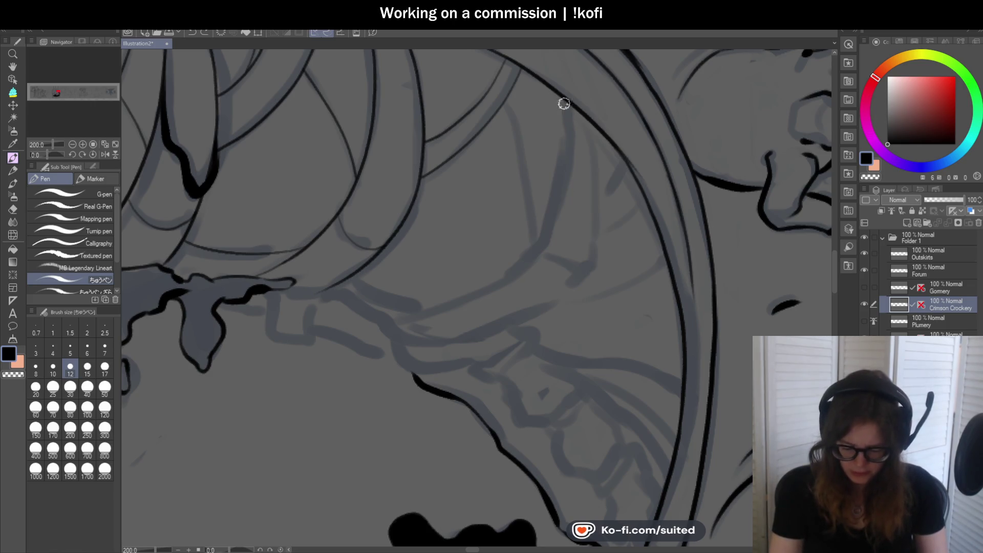
left_click_drag(49, 155, 39, 155)
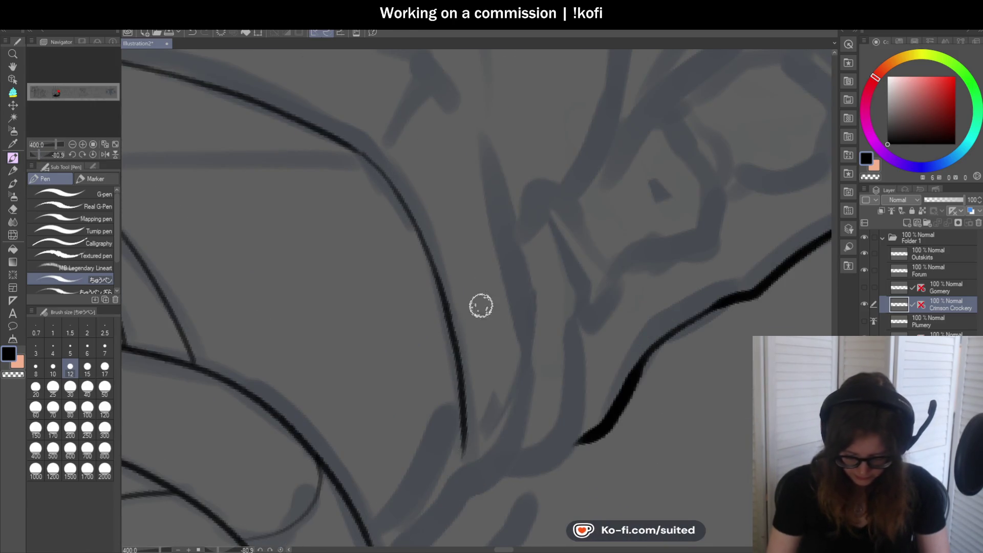
scroll(476, 353, "down", 1)
scroll(479, 379, "up", 3)
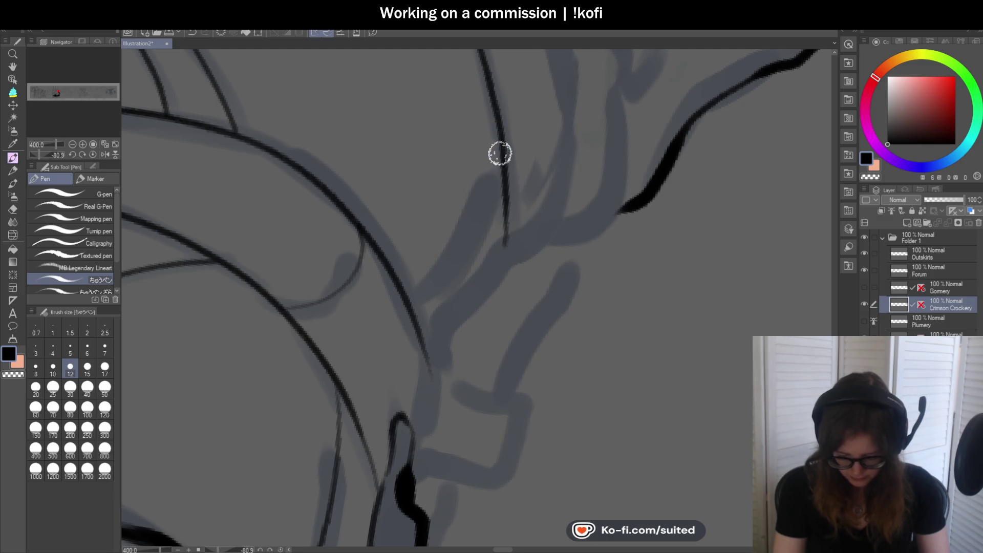
scroll(416, 336, "down", 5)
scroll(461, 182, "up", 3)
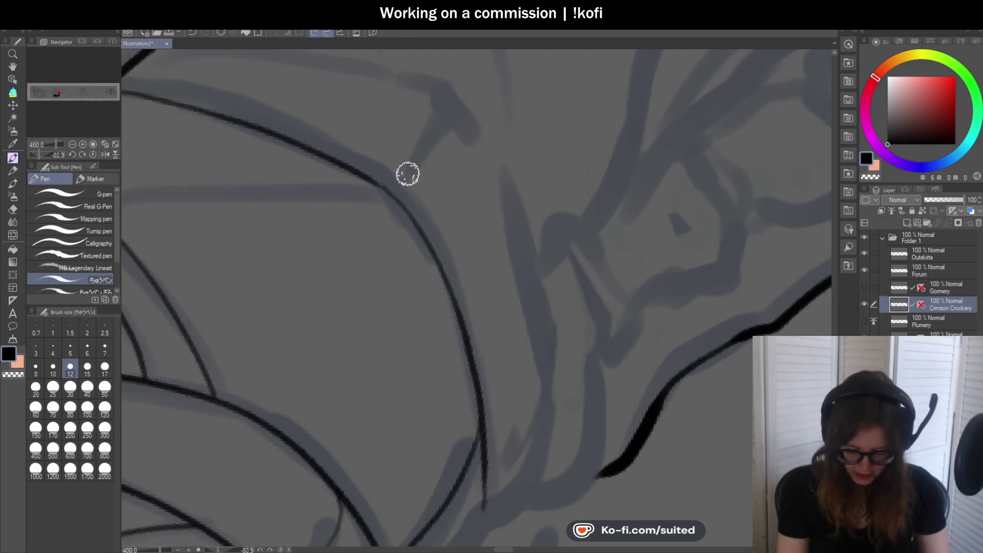
left_click_drag(406, 164, 450, 100)
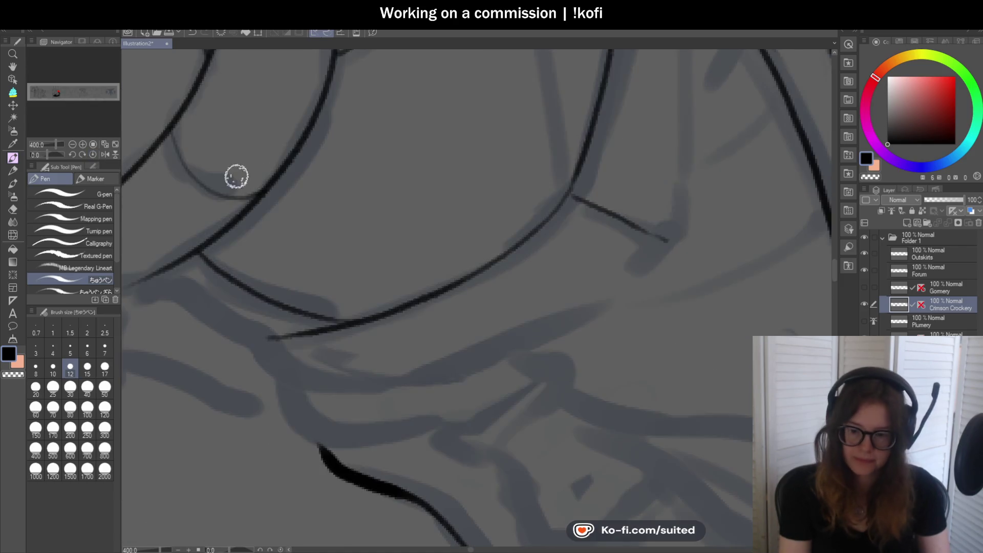
scroll(474, 193, "up", 1)
key("ctrl+z")
key("ctrl+z")
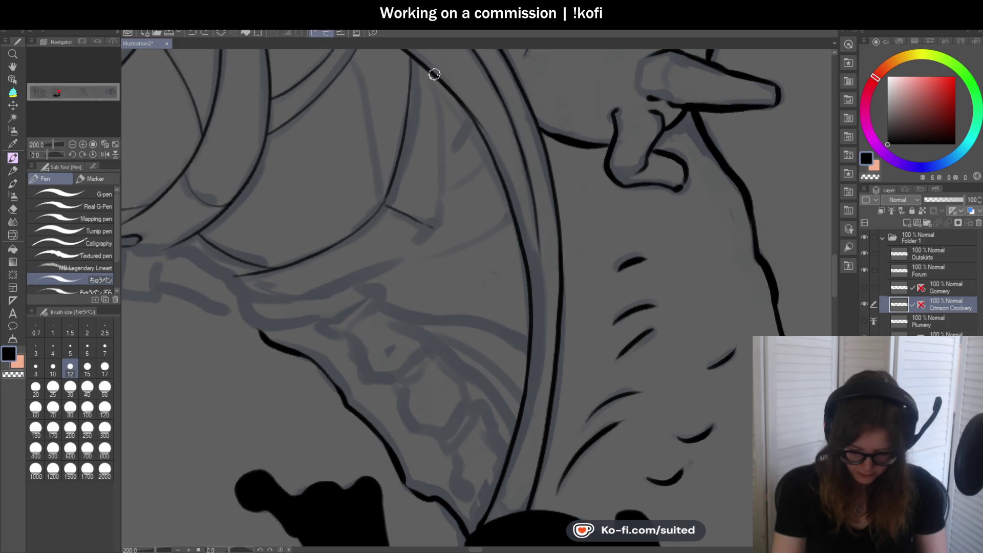
Ink long lines following the sketch along the mouth's lower edge, redrawing one as a longer stroke.
scroll(435, 222, "up", 3)
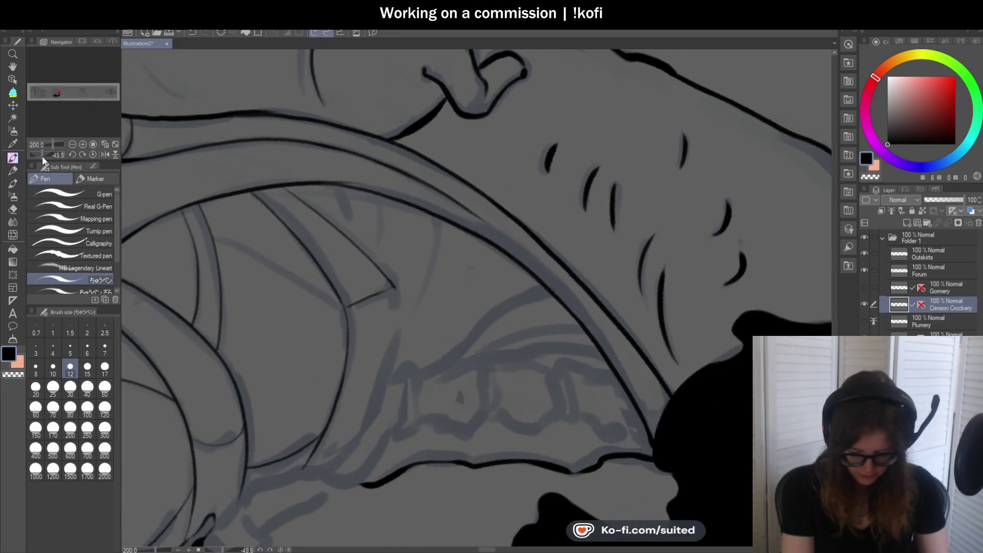
scroll(367, 195, "down", 3)
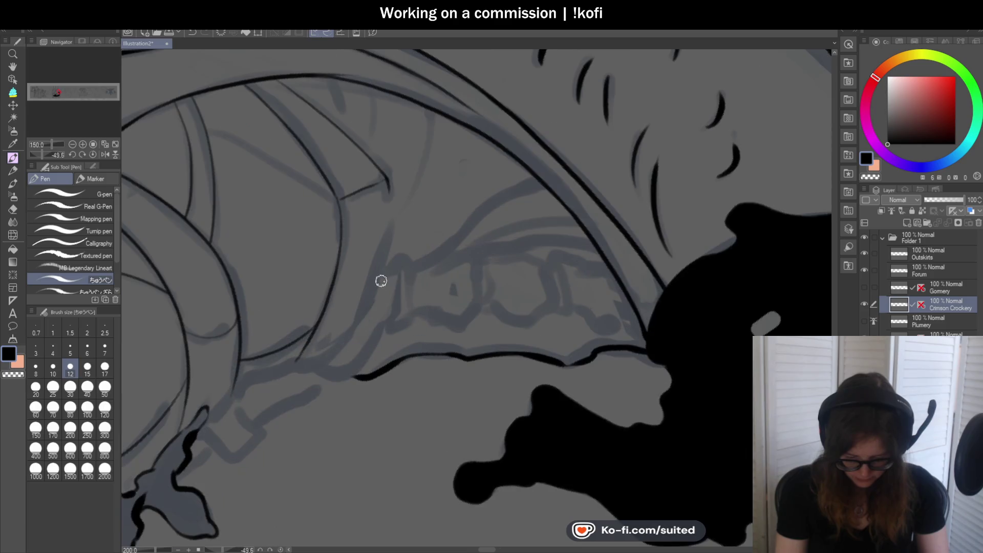
scroll(351, 340, "down", 2)
scroll(458, 263, "up", 4)
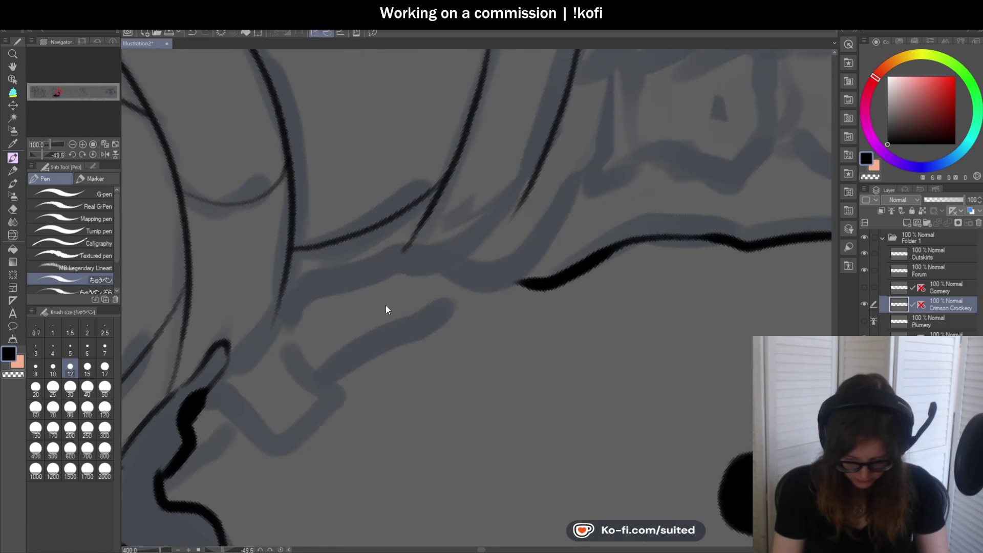
mouse_move(286, 300)
left_mouse_down()
mouse_move(268, 333)
mouse_move(217, 379)
left_mouse_up()
mouse_move(276, 319)
left_mouse_down()
mouse_move(401, 248)
mouse_move(483, 241)
mouse_move(530, 190)
mouse_move(496, 228)
mouse_move(425, 262)
mouse_move(368, 269)
left_mouse_up()
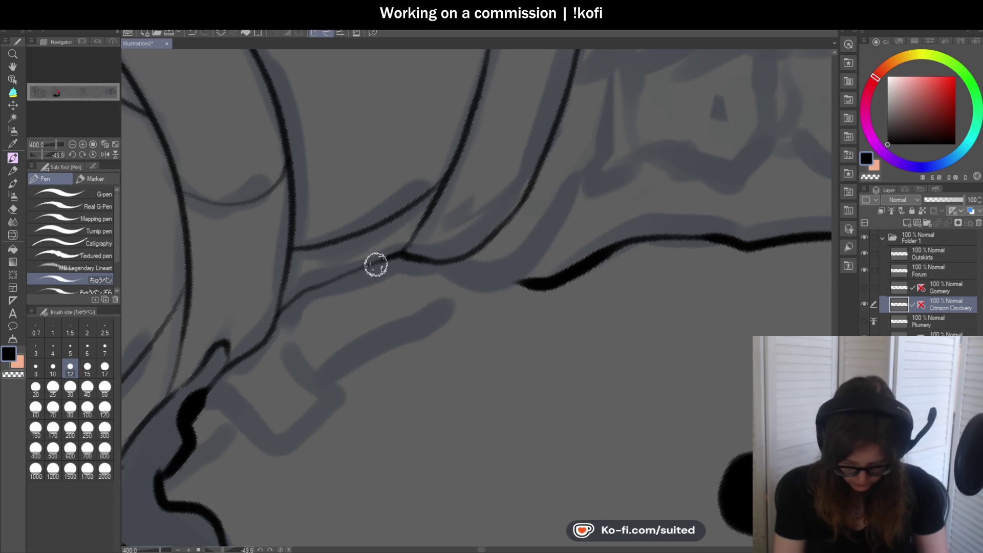
scroll(423, 300, "down", 5)
scroll(371, 292, "up", 5)
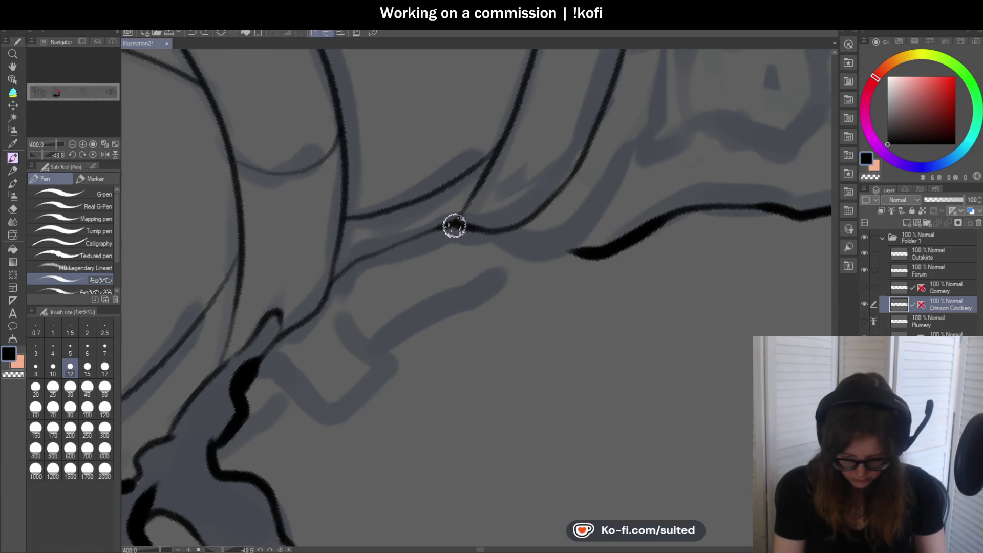
scroll(348, 275, "down", 5)
scroll(600, 224, "up", 3)
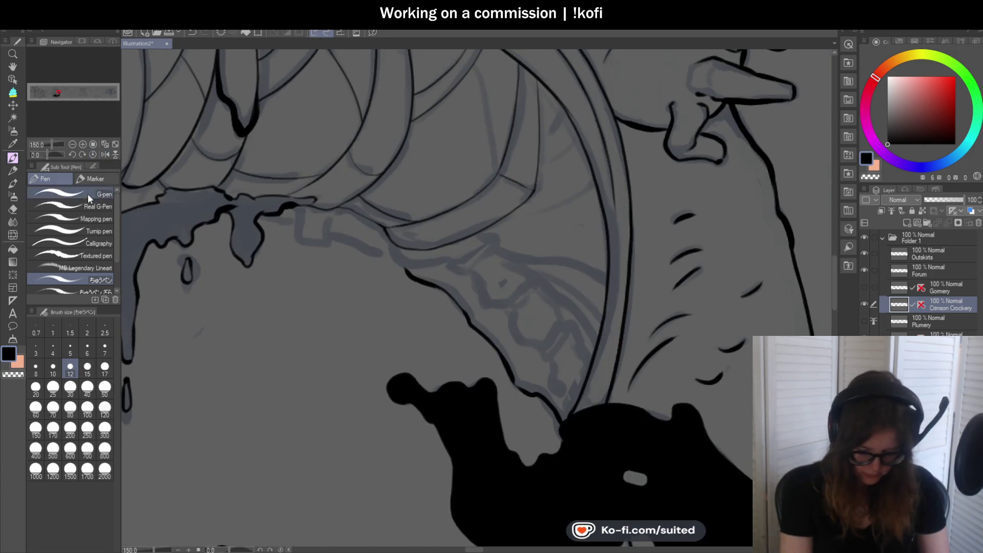
scroll(601, 224, "up", 5)
mouse_move(458, 96)
left_mouse_down()
mouse_move(498, 175)
mouse_move(524, 315)
left_mouse_up()
key("ctrl+z")
mouse_move(455, 95)
left_mouse_down()
mouse_move(505, 268)
mouse_move(520, 368)
left_mouse_up()
scroll(522, 248, "down", 6)
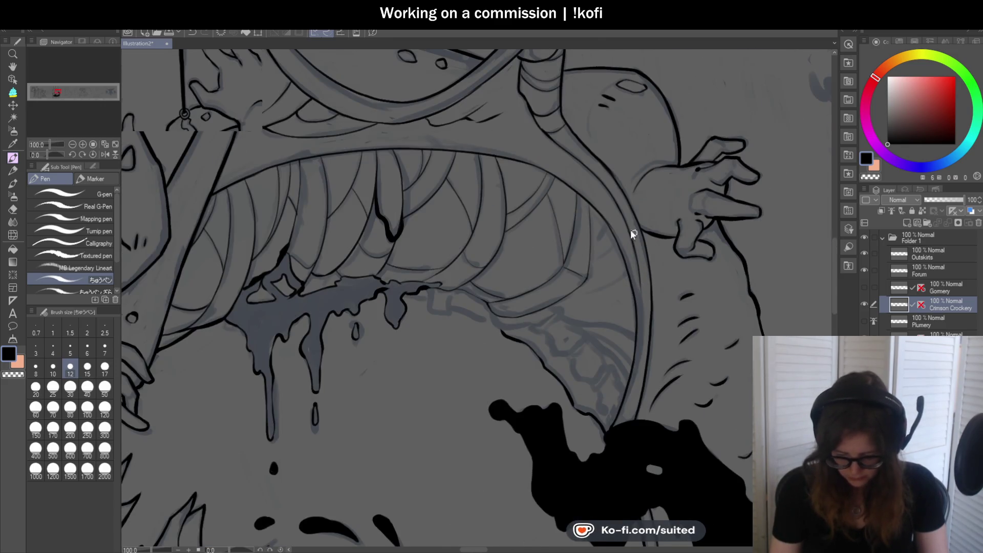
Tilt the canvas view and ink the box-shaped bracket's edges, side and bottom lines.
scroll(634, 233, "down", 2)
left_click_drag(47, 156, 55, 155)
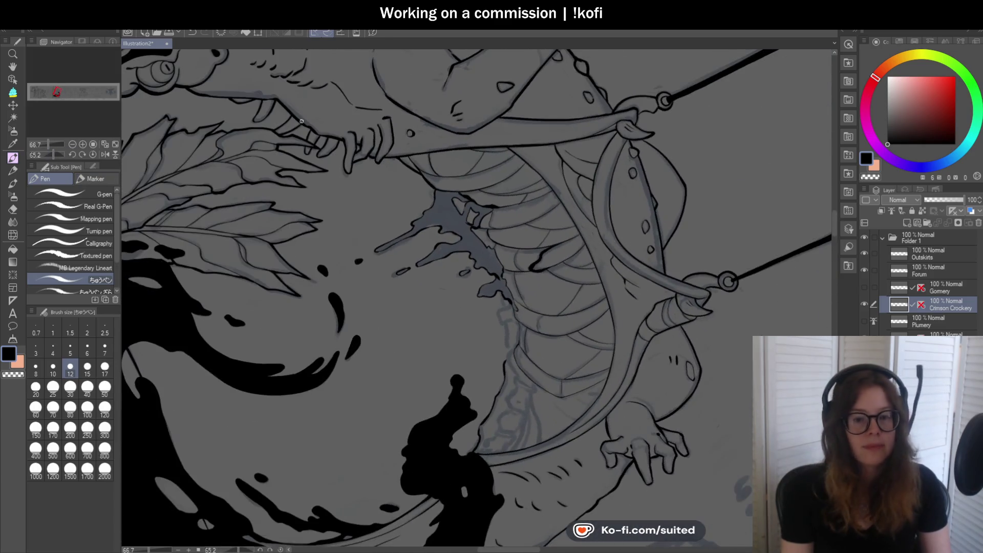
scroll(472, 225, "up", 6)
mouse_move(443, 123)
left_mouse_down()
mouse_move(451, 184)
mouse_move(425, 202)
mouse_move(430, 279)
mouse_move(529, 270)
left_mouse_up()
scroll(529, 270, "down", 3)
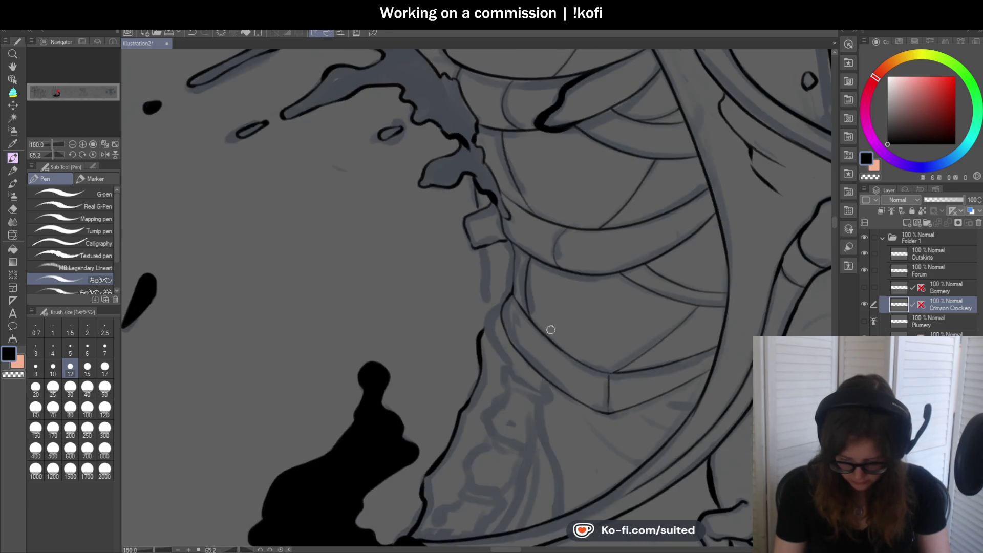
mouse_move(424, 160)
left_mouse_down()
mouse_move(430, 292)
mouse_move(444, 325)
mouse_move(428, 376)
left_mouse_up()
Ink the lines running down the bracket, thicken its left edge, and add corner lines.
scroll(441, 310, "down", 5)
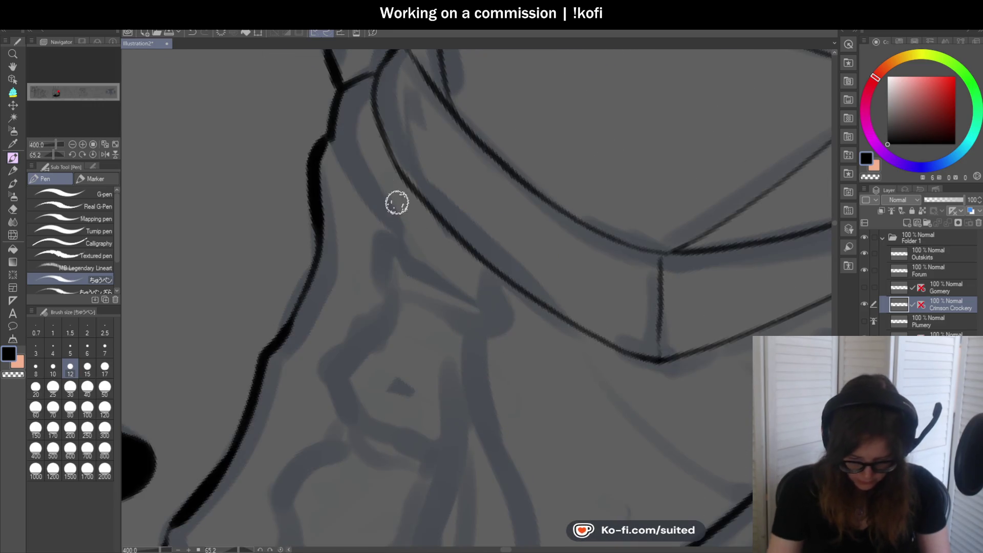
mouse_move(330, 132)
left_mouse_down()
mouse_move(399, 244)
mouse_move(493, 310)
mouse_move(499, 272)
left_mouse_up()
mouse_move(391, 235)
left_mouse_down()
mouse_move(382, 278)
mouse_move(394, 293)
mouse_move(486, 330)
left_mouse_up()
scroll(499, 314, "down", 5)
scroll(533, 236, "up", 5)
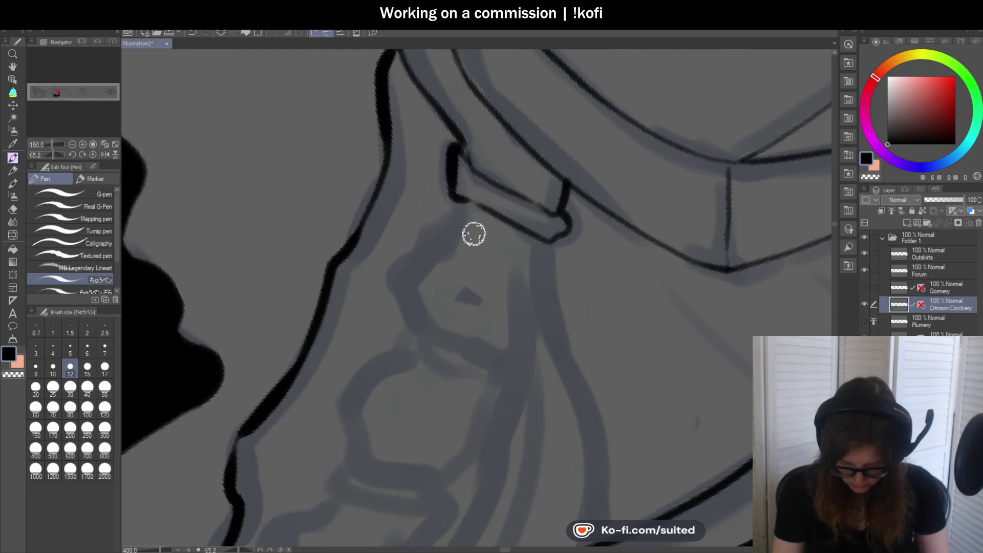
mouse_move(453, 217)
left_mouse_down()
mouse_move(395, 272)
mouse_move(415, 327)
left_mouse_up()
mouse_move(545, 242)
left_mouse_down()
mouse_move(536, 301)
mouse_move(509, 353)
mouse_move(417, 327)
left_mouse_up()
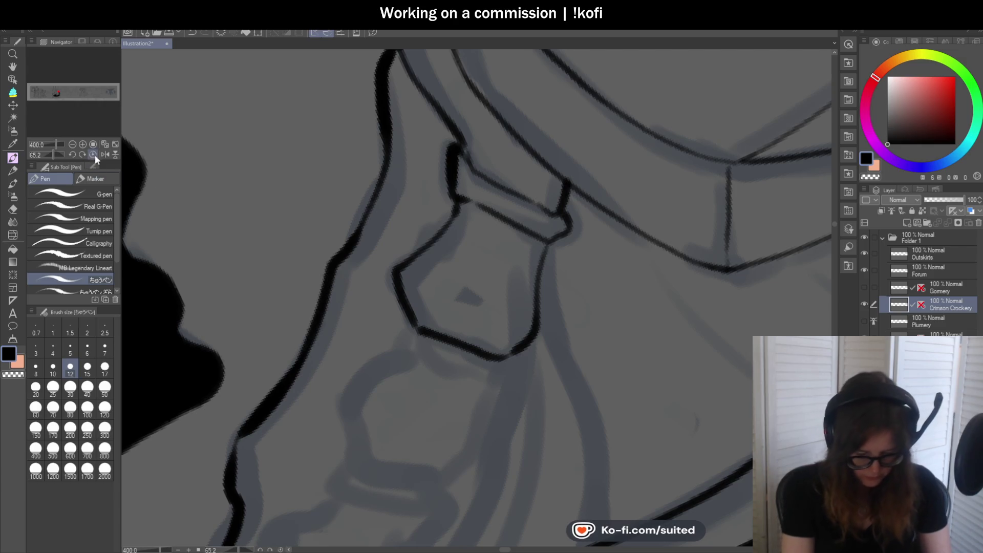
Outline the hexagonal bone segment, the next segment and a long diagonal toward the splash.
left_click(93, 154)
scroll(489, 157, "down", 2)
scroll(495, 239, "up", 4)
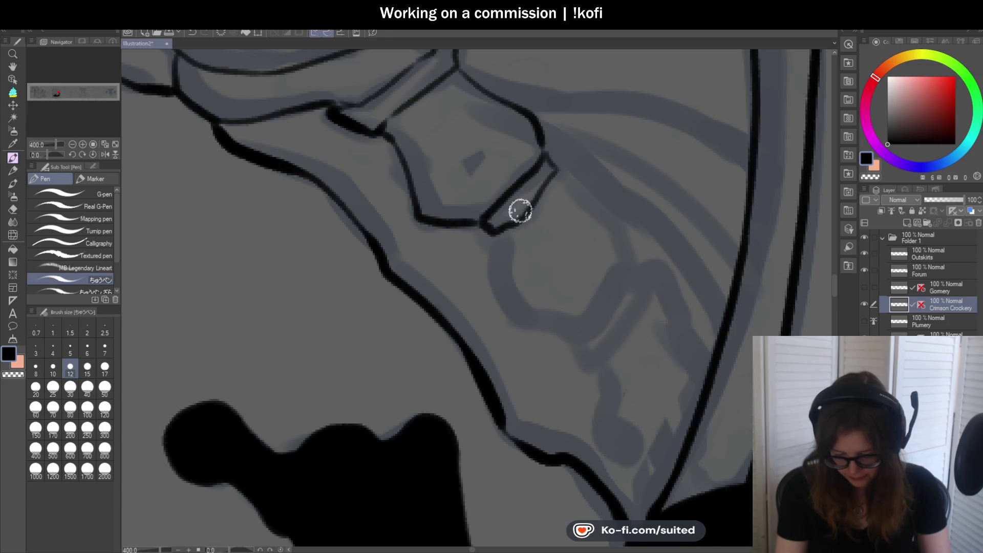
scroll(654, 285, "down", 2)
mouse_move(371, 166)
left_mouse_down()
mouse_move(378, 220)
mouse_move(407, 251)
left_mouse_up()
mouse_move(436, 102)
left_mouse_down()
mouse_move(485, 147)
mouse_move(506, 190)
left_mouse_up()
mouse_move(407, 252)
left_mouse_down()
mouse_move(447, 266)
mouse_move(505, 192)
left_mouse_up()
left_click_drag(453, 265, 461, 291)
left_click_drag(471, 294, 523, 209)
mouse_move(471, 293)
left_mouse_down()
mouse_move(474, 362)
mouse_move(538, 420)
left_mouse_up()
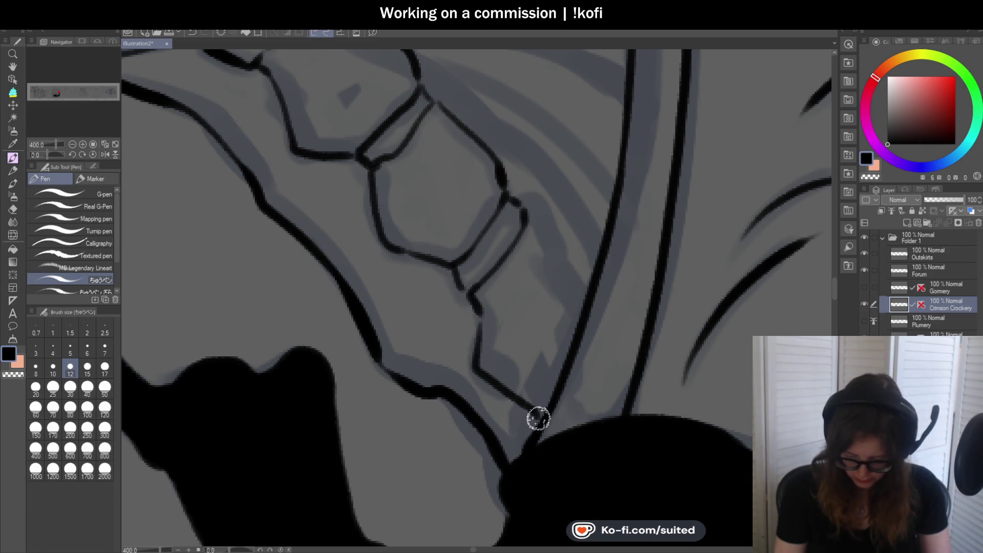
left_click_drag(528, 216, 588, 281)
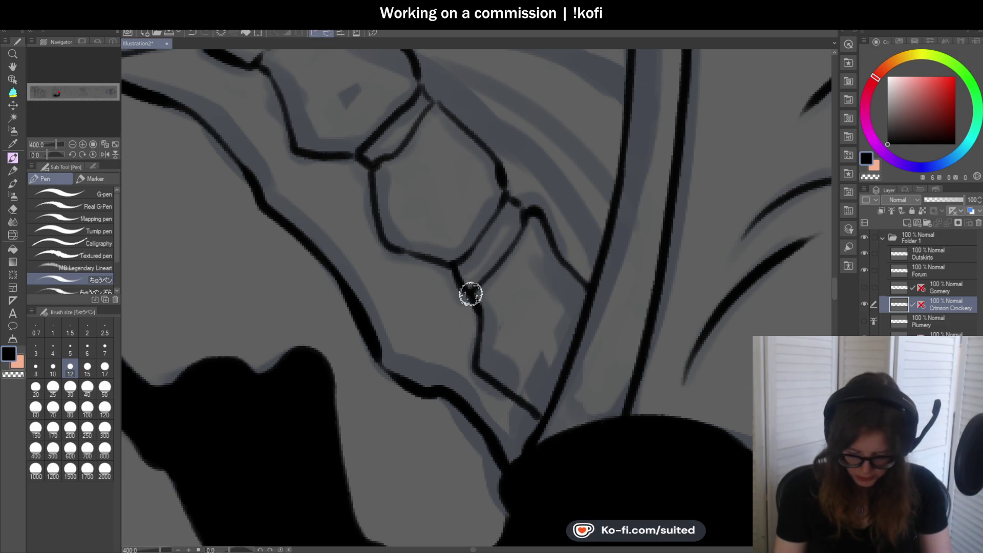
Ink thin curved lines above and across the bone arches.
scroll(469, 292, "down", 5)
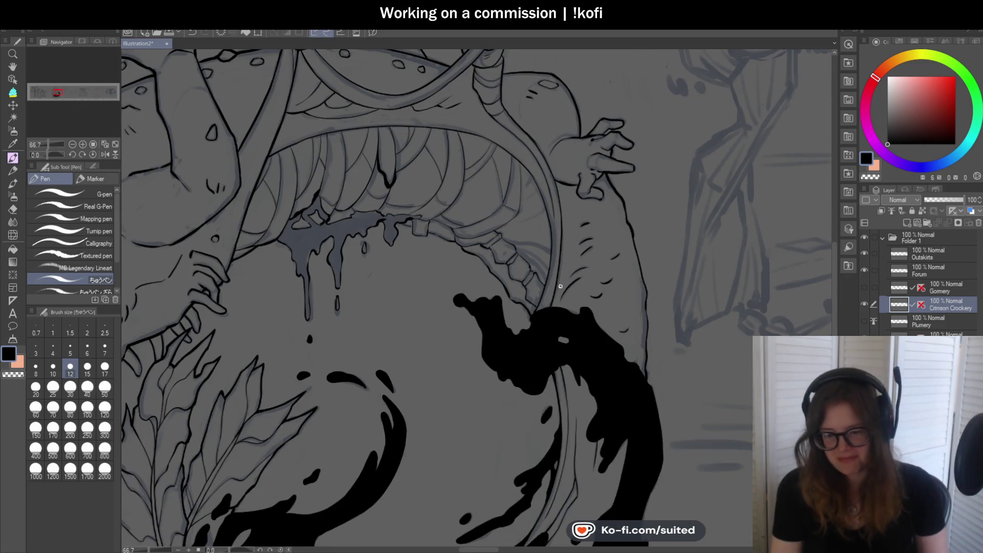
key("minus")
key("minus")
key("minus")
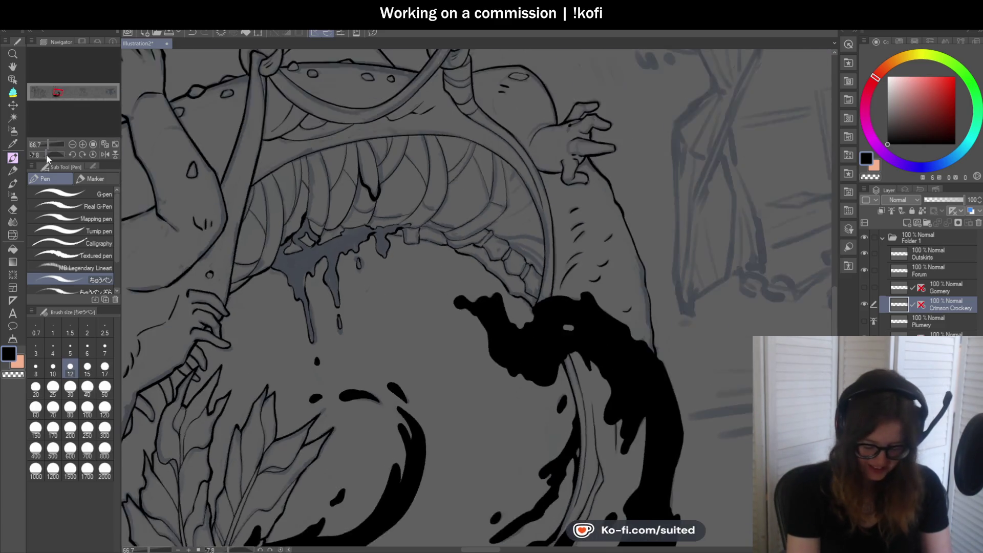
scroll(446, 238, "up", 4)
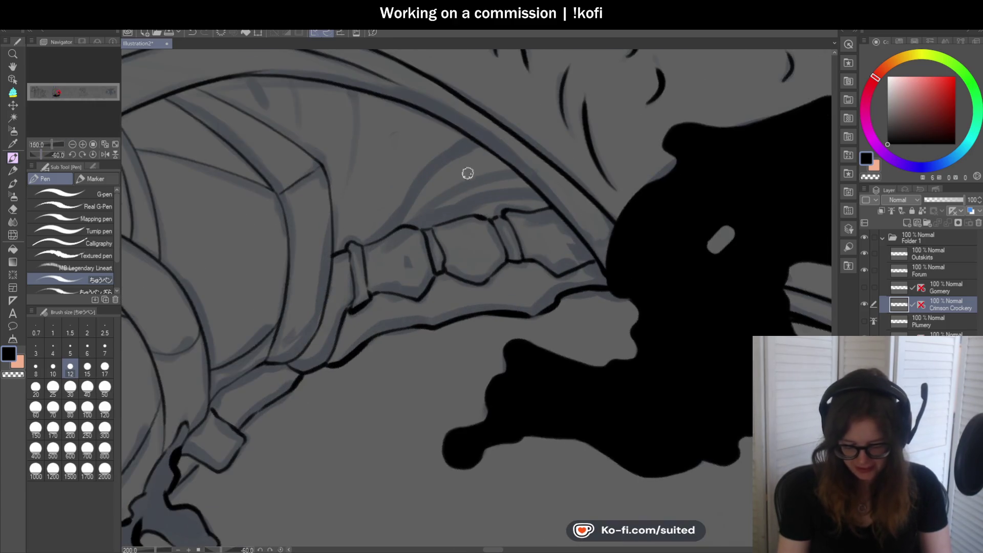
scroll(462, 148, "up", 2)
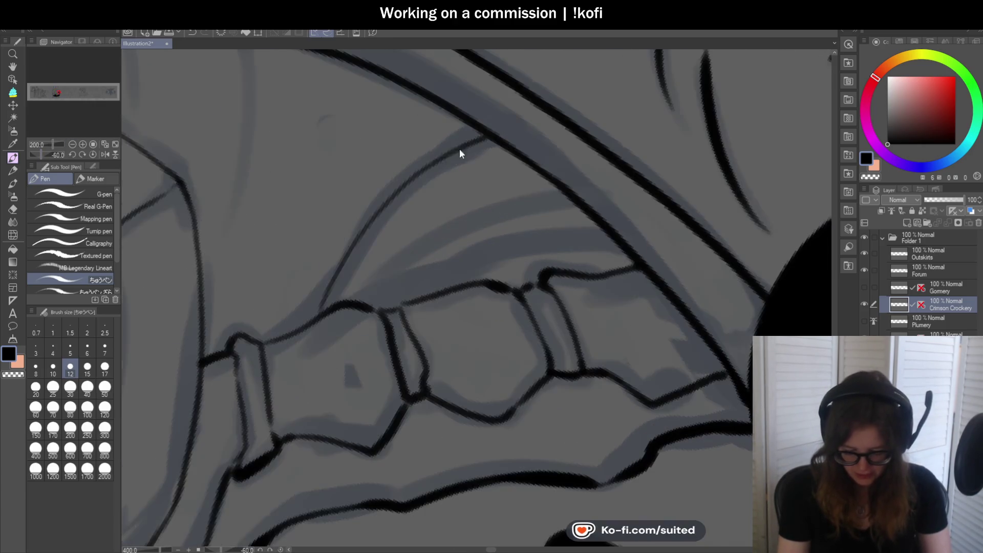
left_click_drag(323, 306, 482, 135)
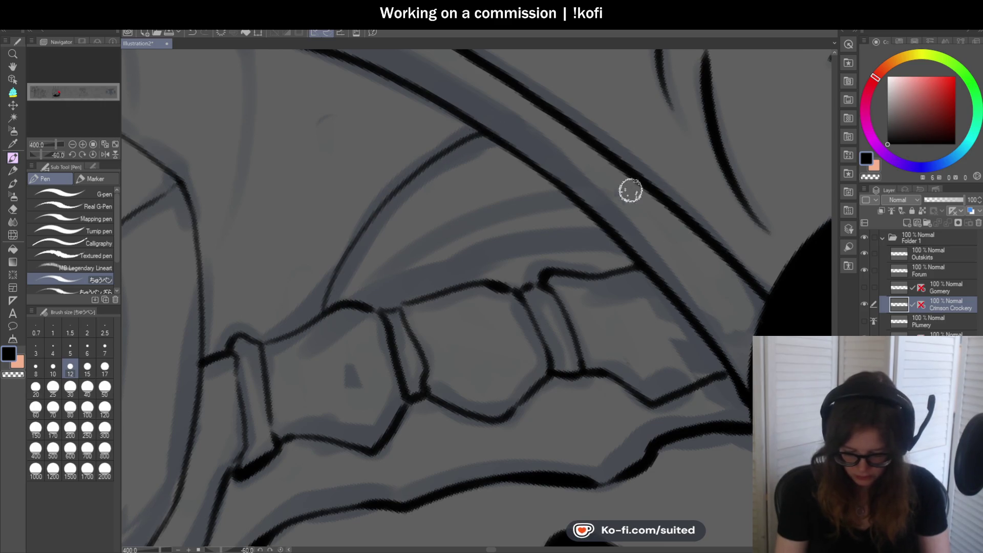
scroll(530, 200, "down", 3)
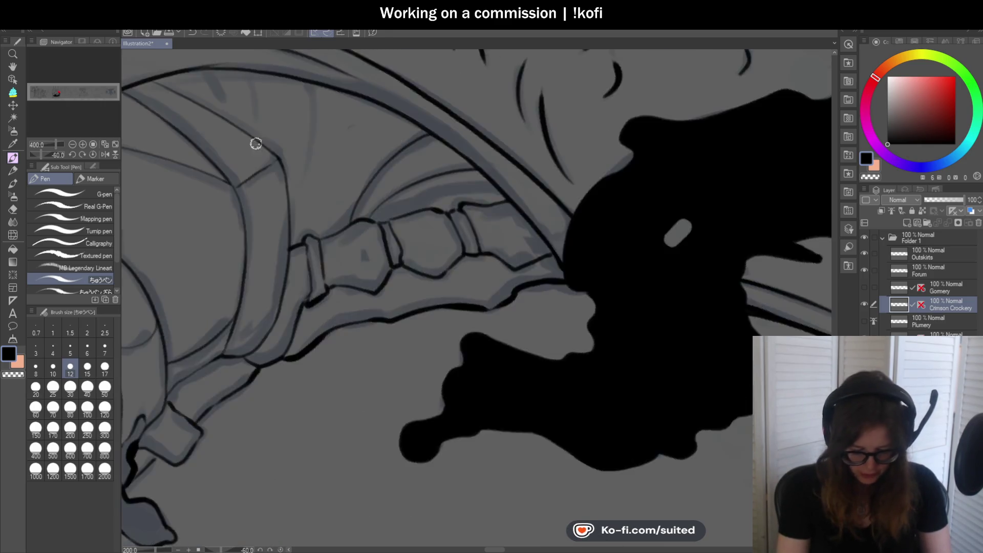
left_click(93, 154)
scroll(447, 377, "down", 2)
scroll(470, 248, "up", 4)
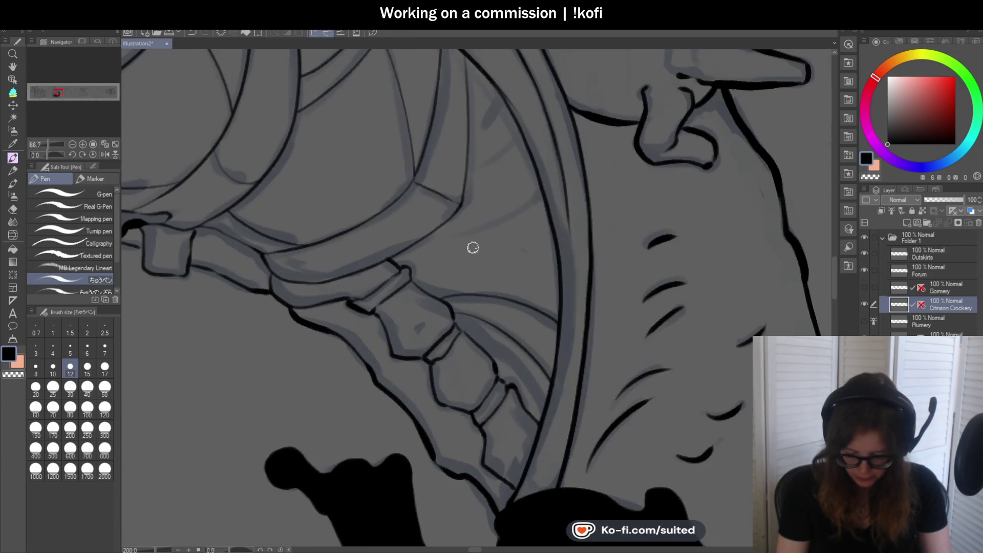
mouse_move(527, 207)
left_mouse_down()
mouse_move(463, 245)
mouse_move(298, 281)
left_mouse_up()
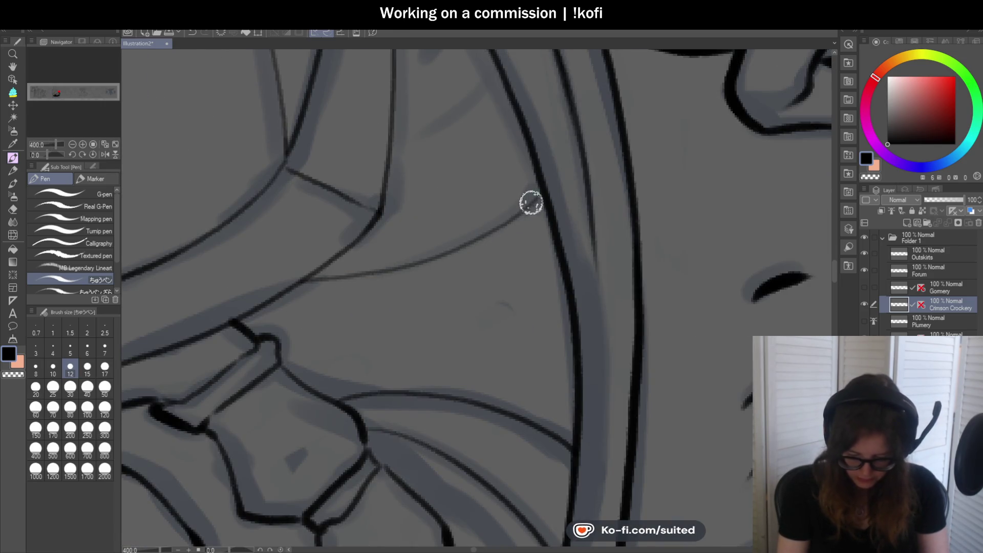
scroll(456, 240, "up", 2)
Ink two thin connecting lines near the jaw and save Illustration2.
left_click_drag(408, 246, 501, 188)
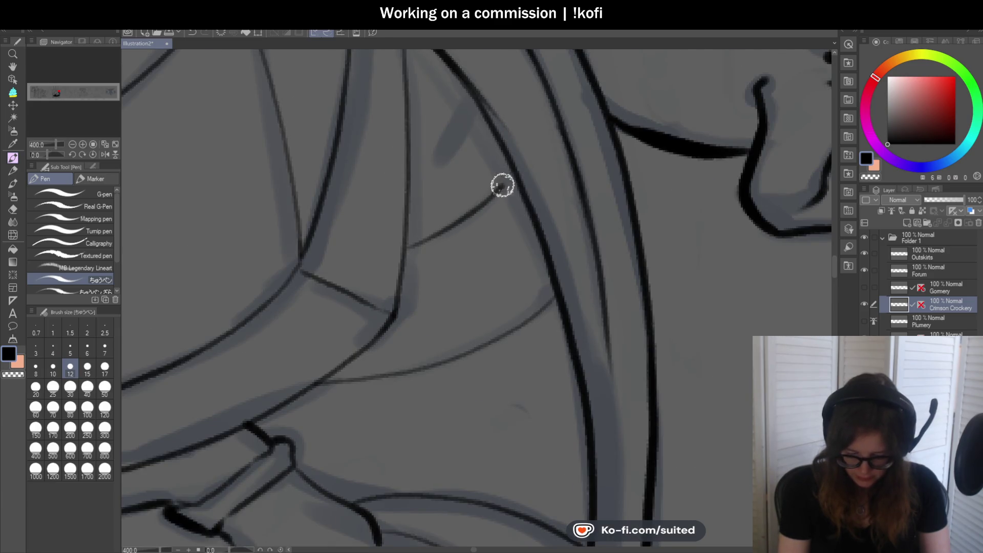
left_click_drag(472, 98, 413, 199)
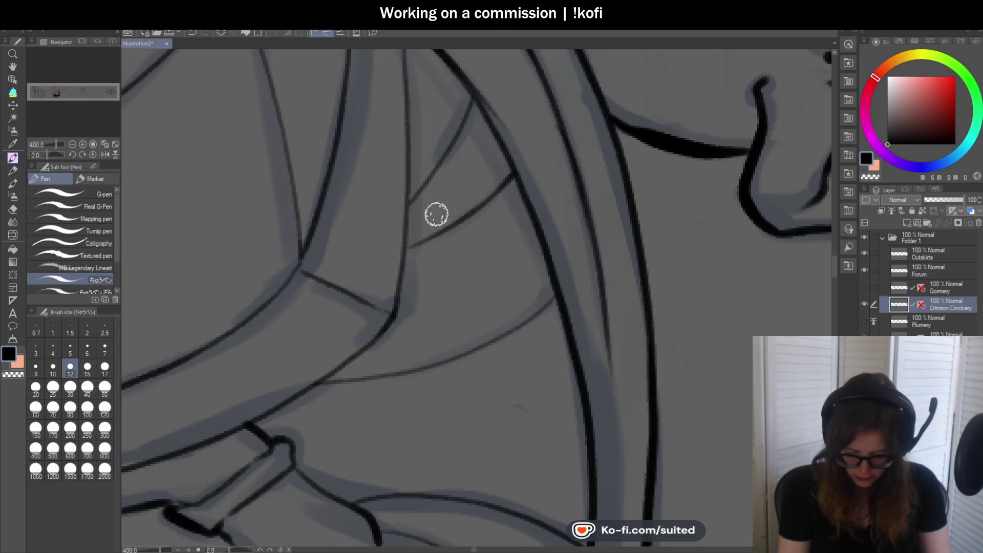
scroll(433, 212, "down", 6)
scroll(530, 280, "up", 1)
key("ctrl+s")
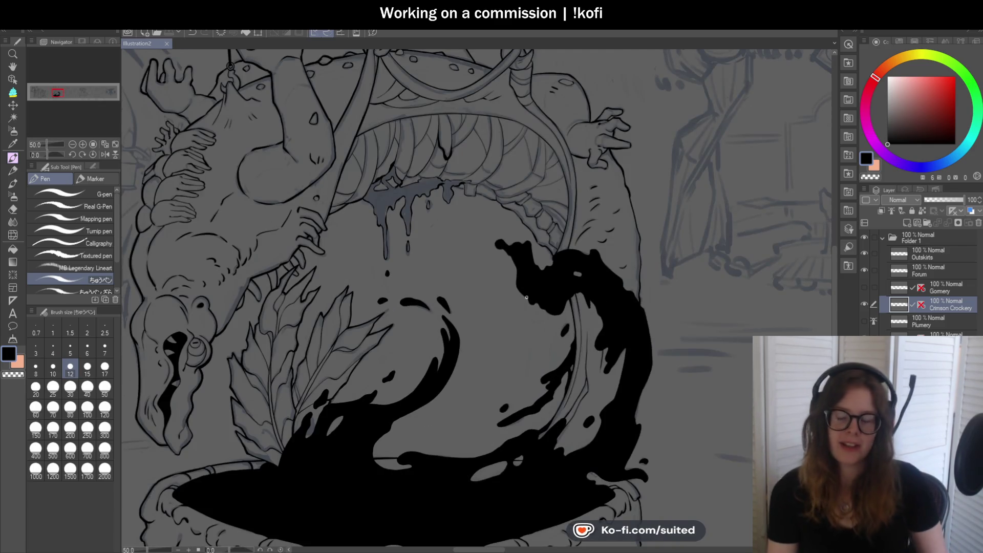
Fill the grey drool area and its small drop with solid black.
scroll(447, 180, "up", 3)
key("g")
key("g")
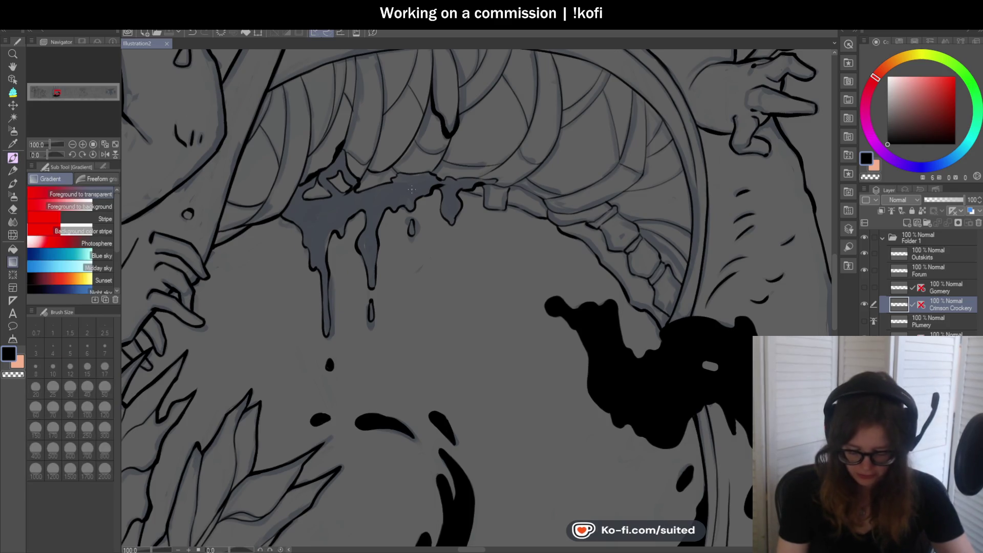
left_click(415, 188)
left_click(414, 228)
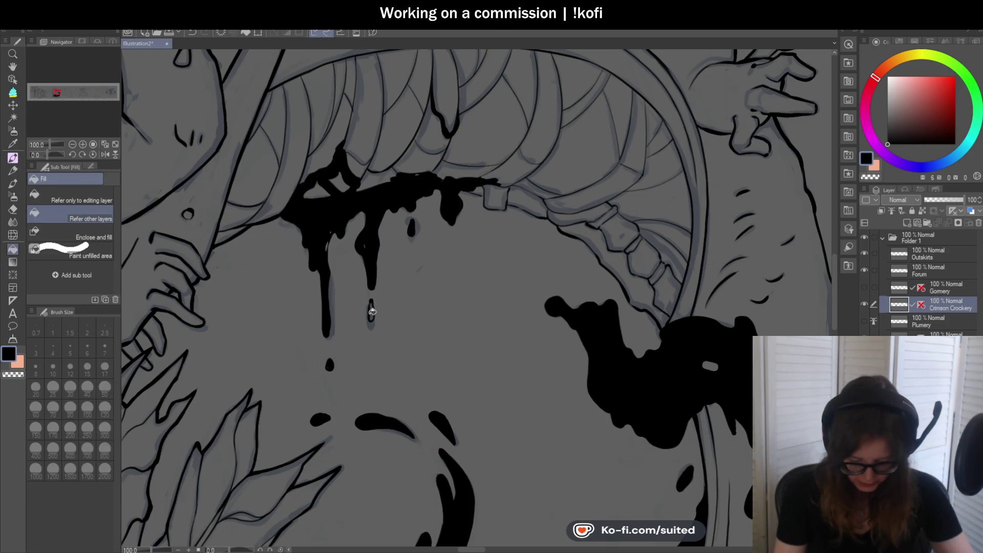
Extend the drool with a tapered black pen stroke reaching right.
key("p")
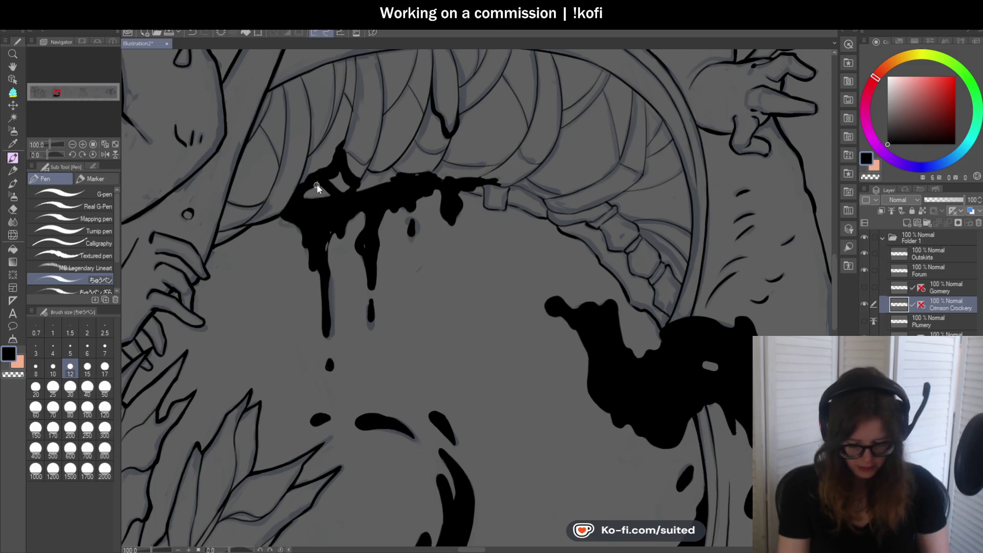
scroll(309, 176, "up", 3)
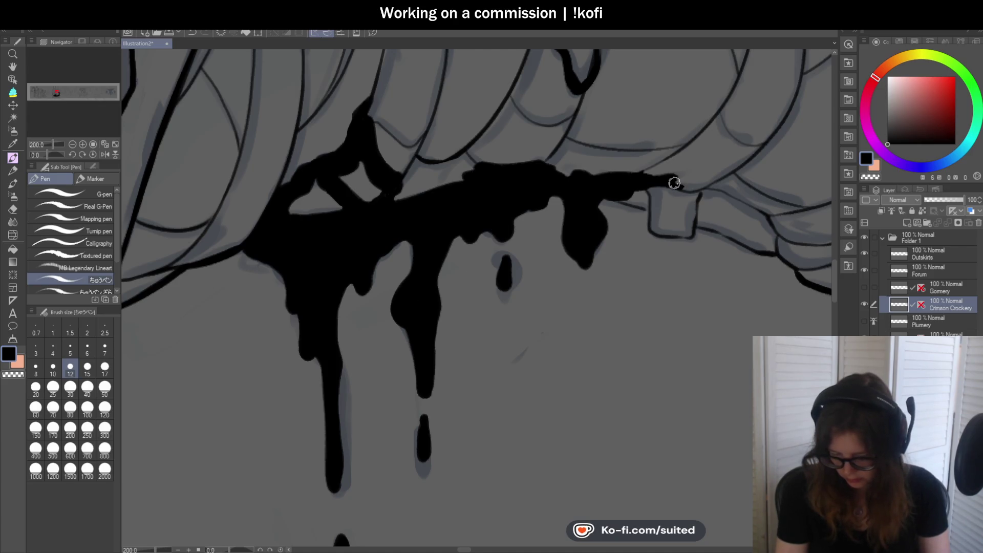
scroll(683, 183, "down", 4)
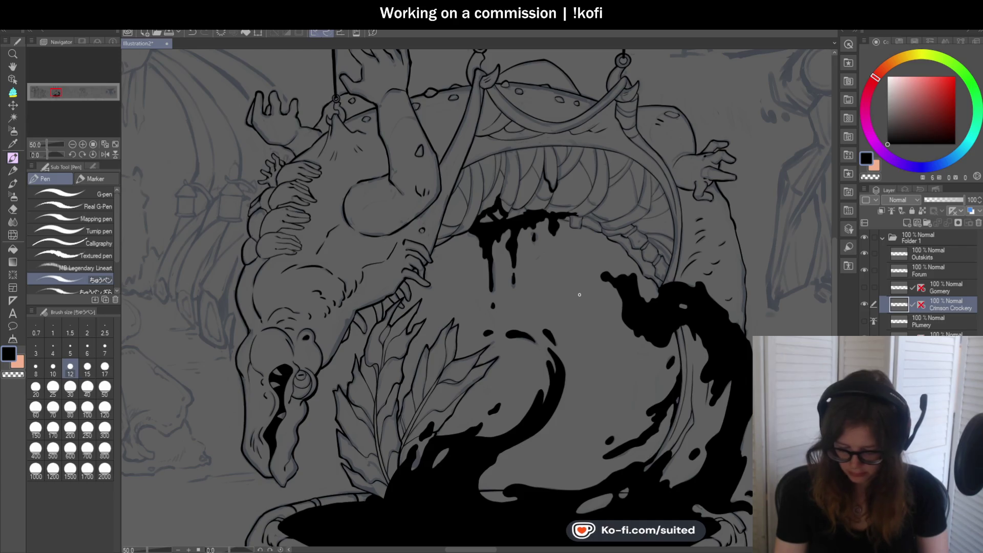
scroll(588, 215, "up", 4)
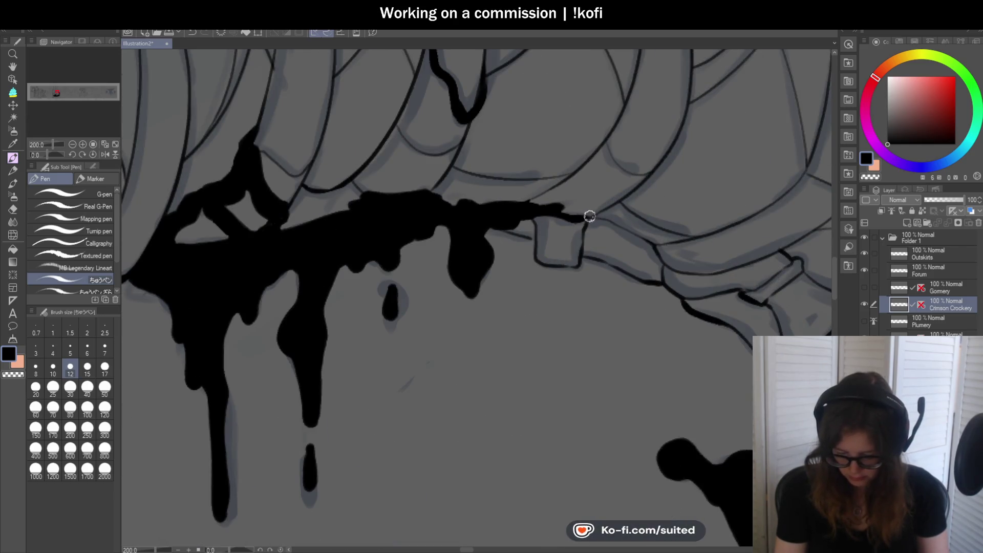
left_click_drag(523, 207, 584, 167)
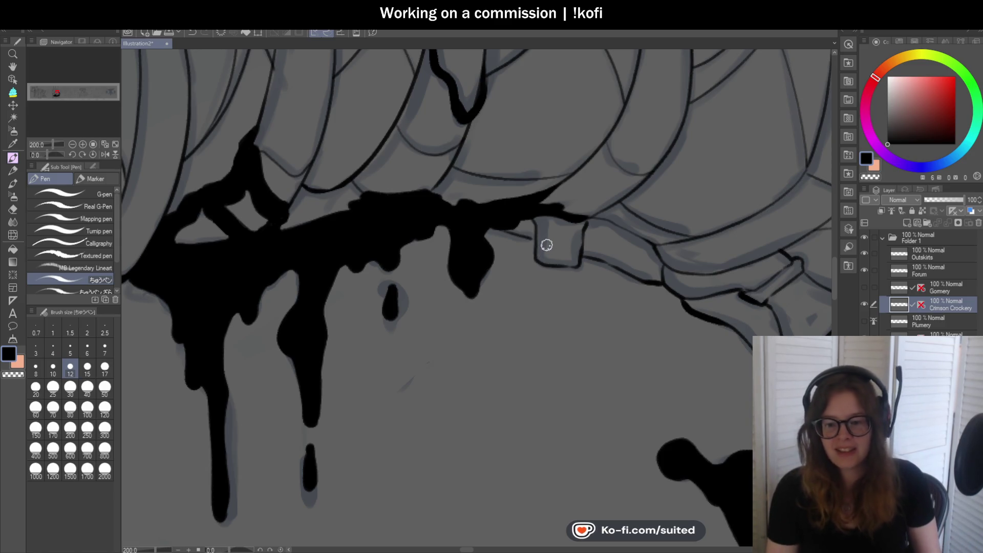
Paint over the remaining grey gaps inside the black drool.
scroll(537, 187, "down", 5)
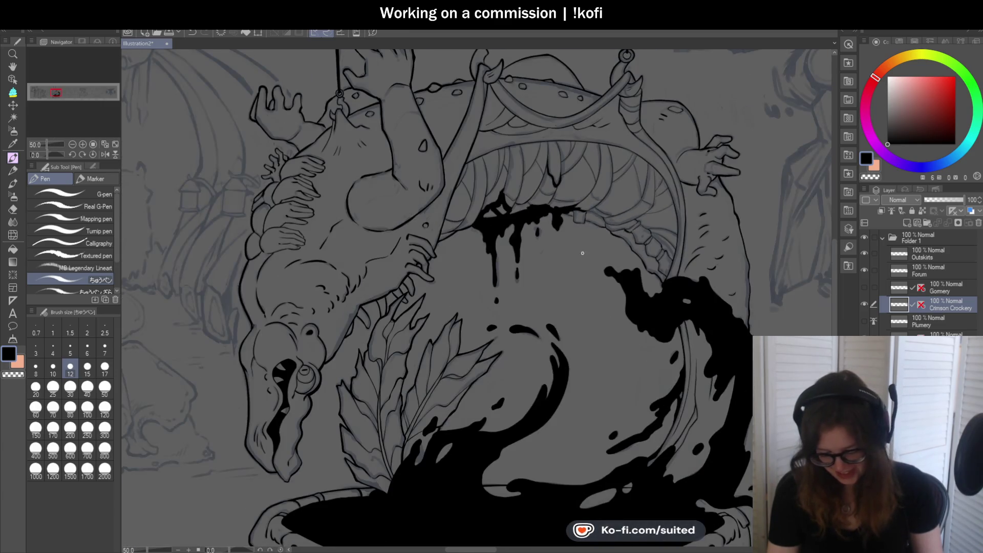
scroll(478, 196, "up", 5)
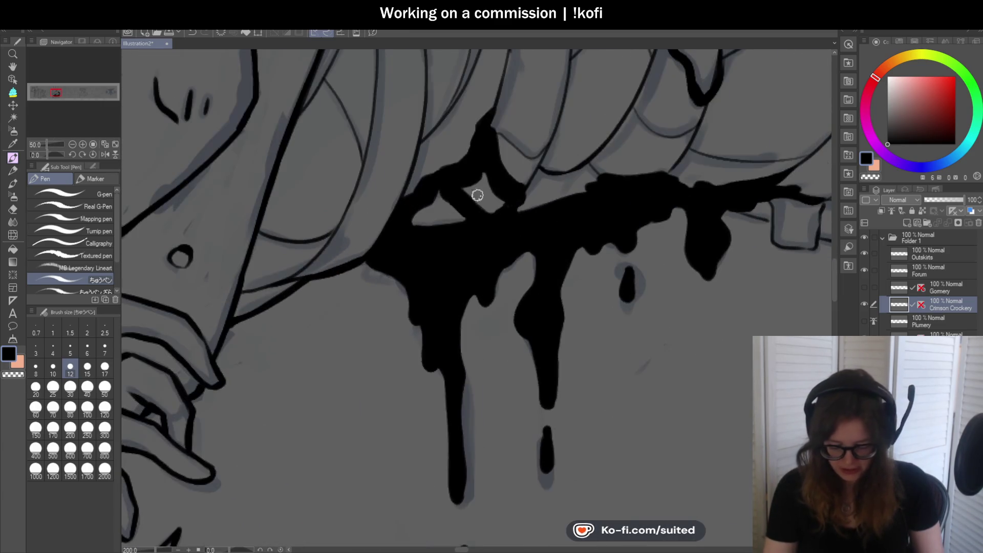
left_click_drag(491, 185, 509, 201)
left_click_drag(430, 186, 452, 220)
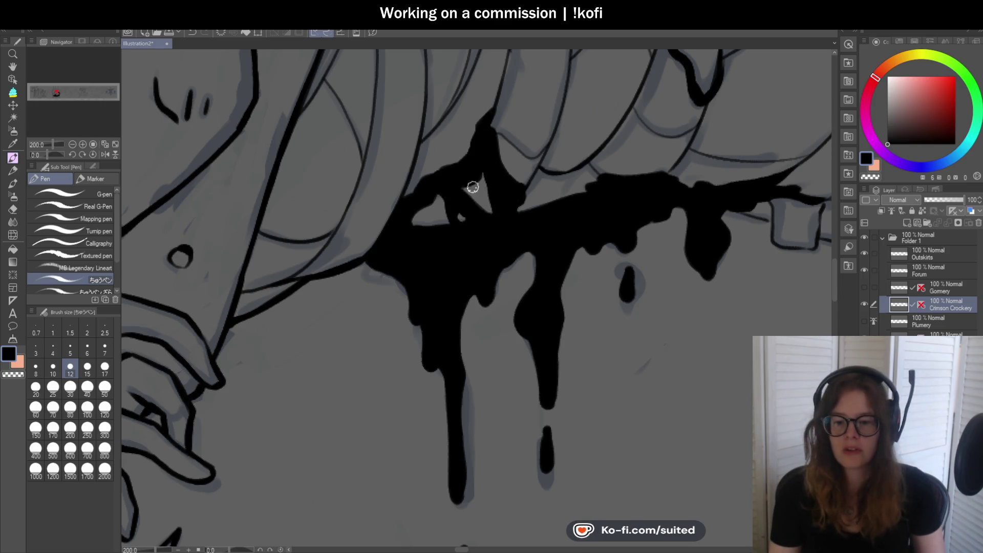
Thicken the thin drip line down into the drool blob.
scroll(473, 189, "down", 4)
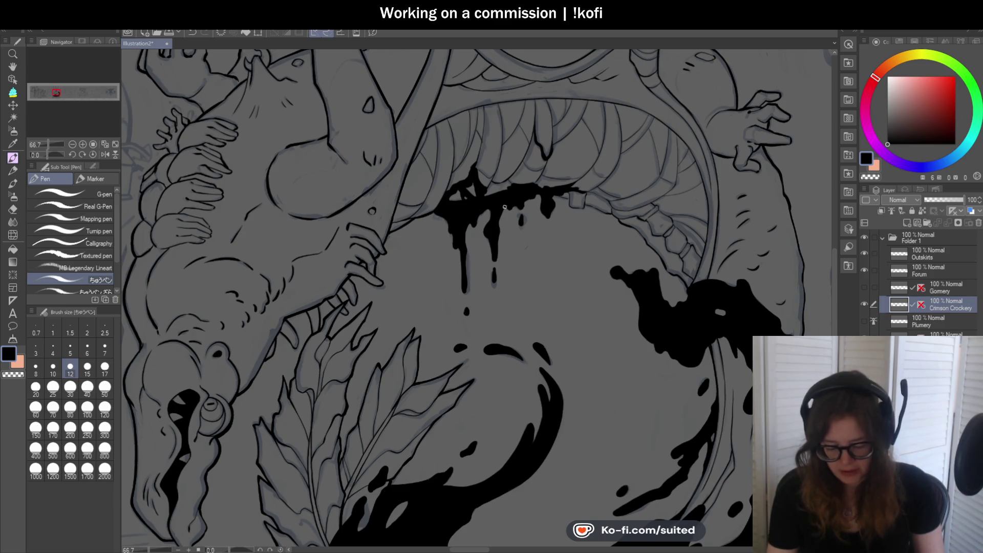
scroll(475, 87, "up", 4)
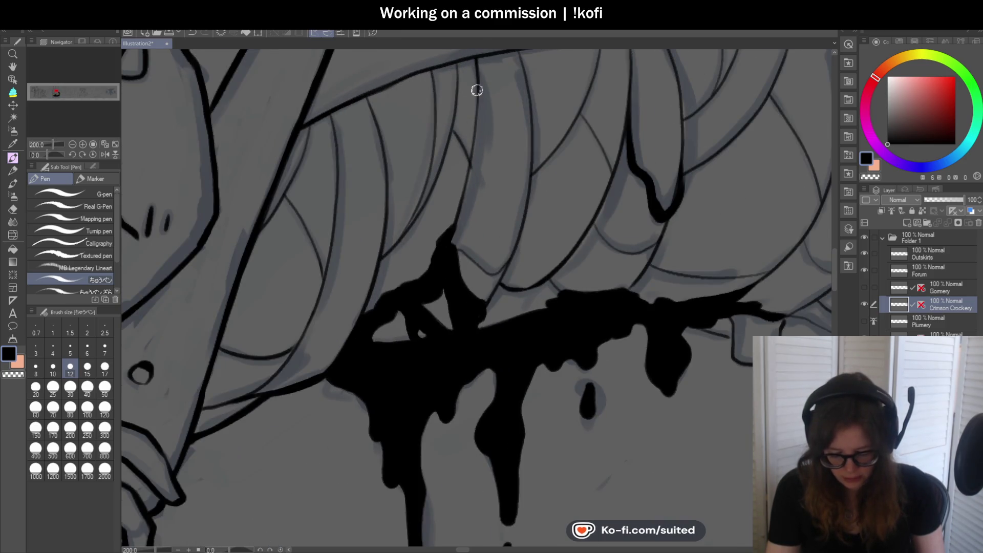
left_click_drag(470, 163, 451, 230)
scroll(448, 234, "down", 5)
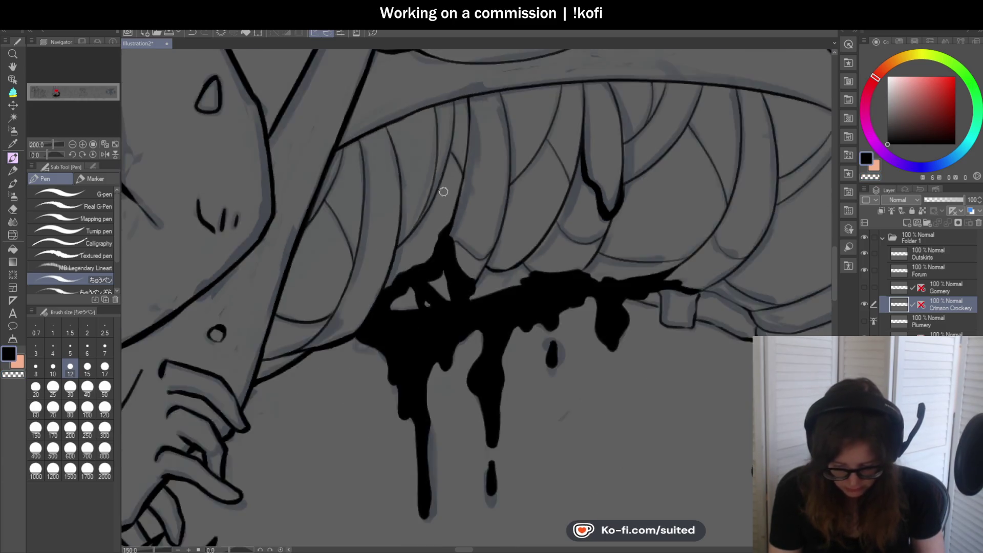
scroll(645, 192, "down", 2)
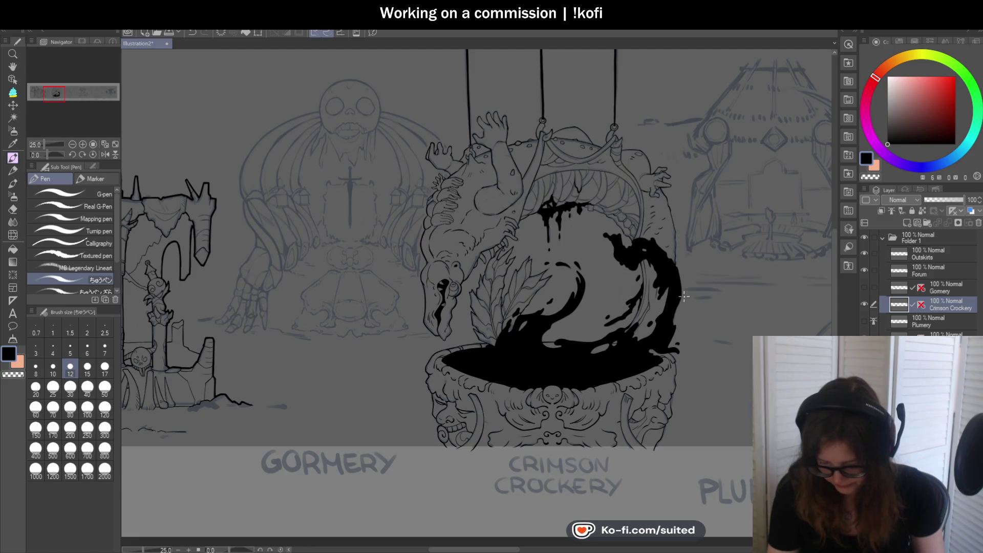
scroll(687, 295, "up", 1)
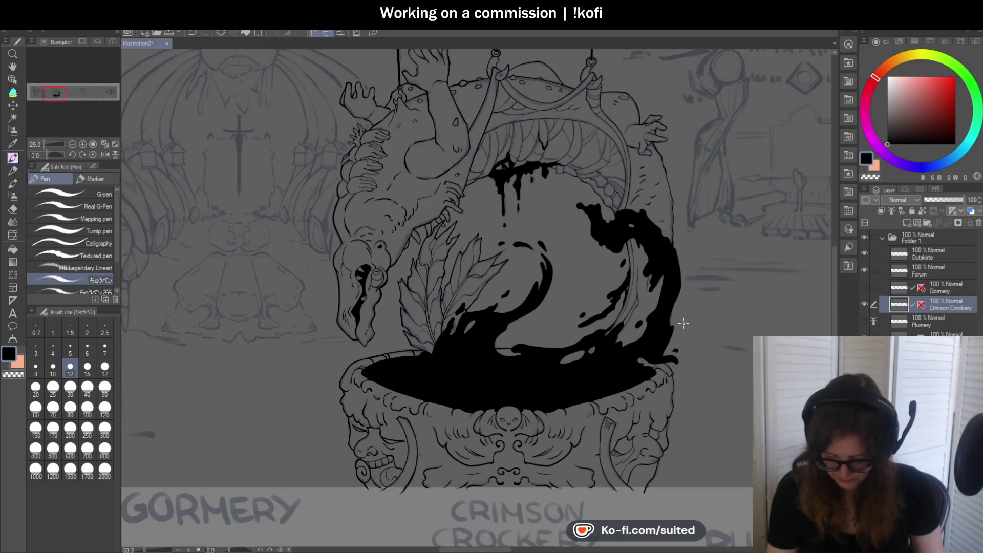
scroll(557, 220, "down", 1)
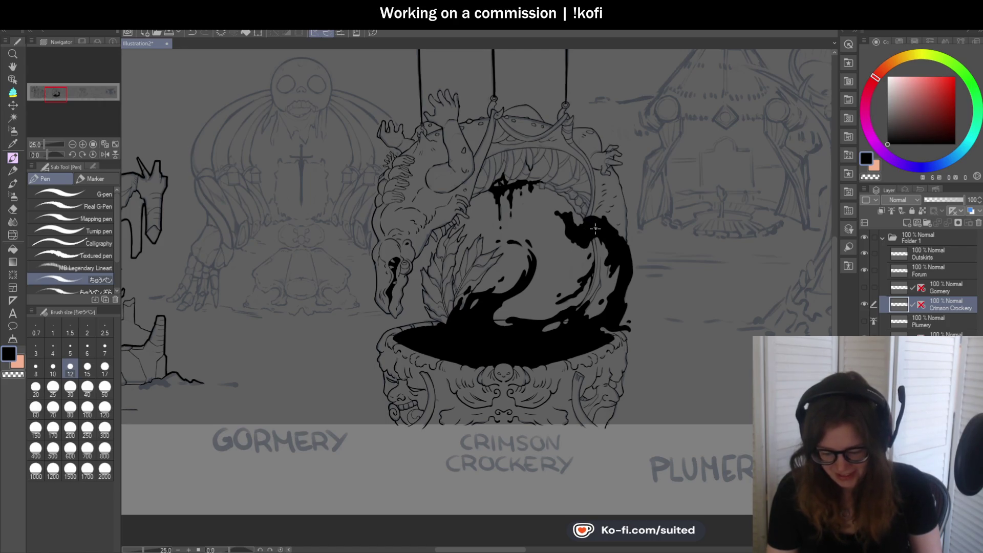
scroll(586, 216, "down", 2)
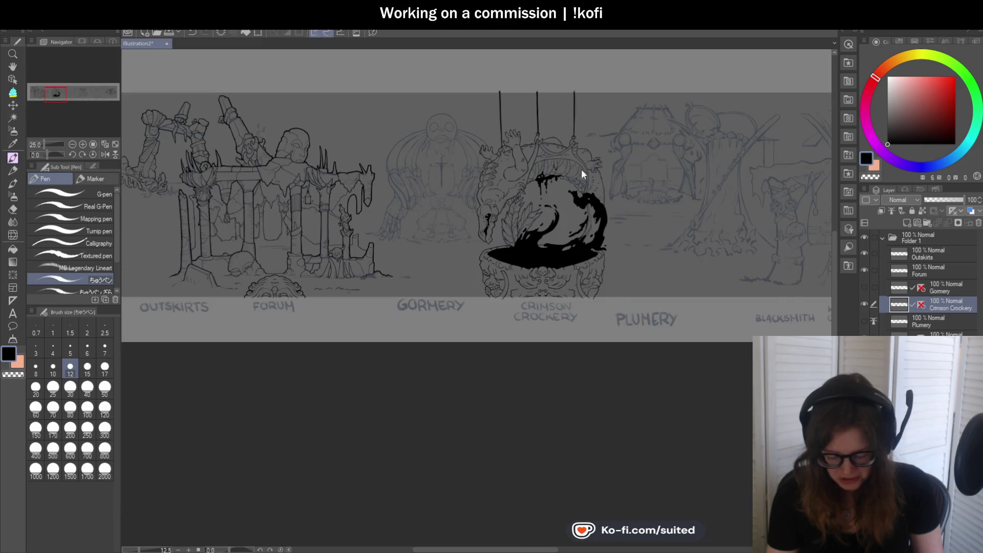
scroll(589, 258, "up", 3)
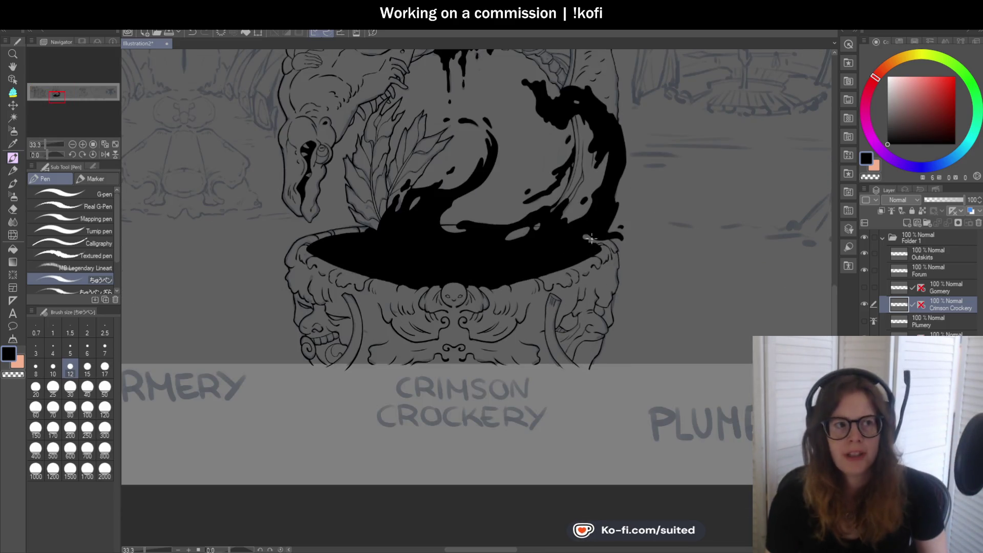
scroll(586, 236, "down", 1)
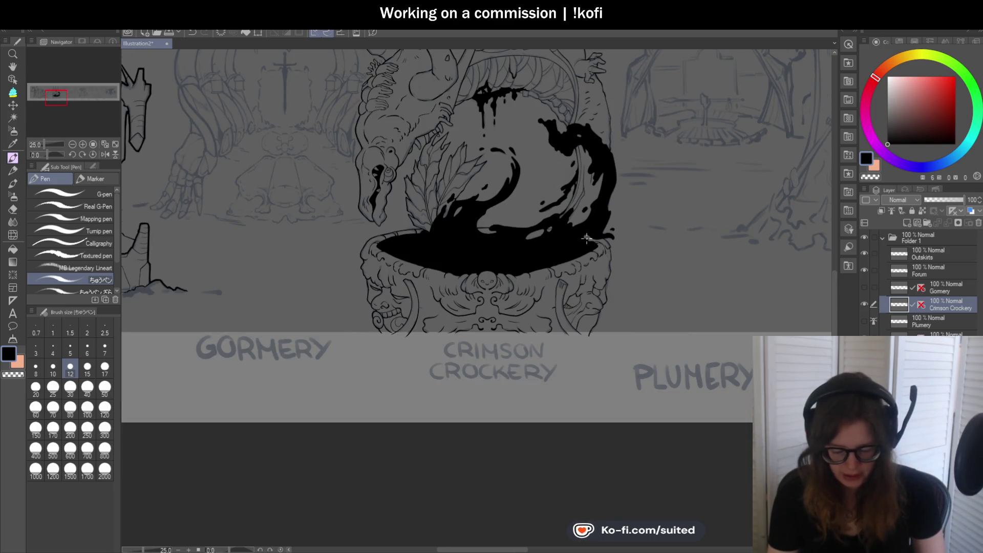
scroll(586, 236, "down", 2)
scroll(452, 207, "up", 5)
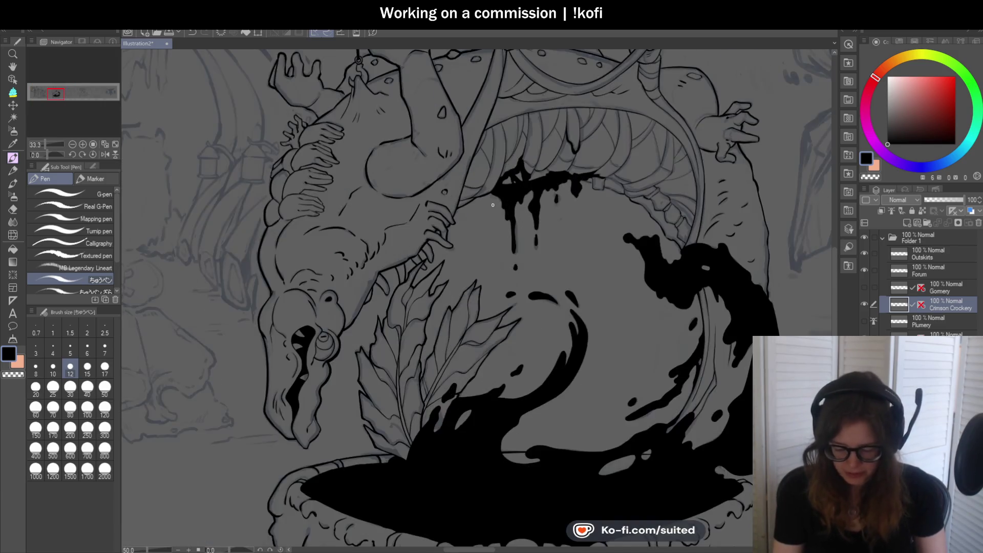
Zoom in and out across the canvas to review the inked hand, rope and hook.
scroll(453, 208, "up", 3)
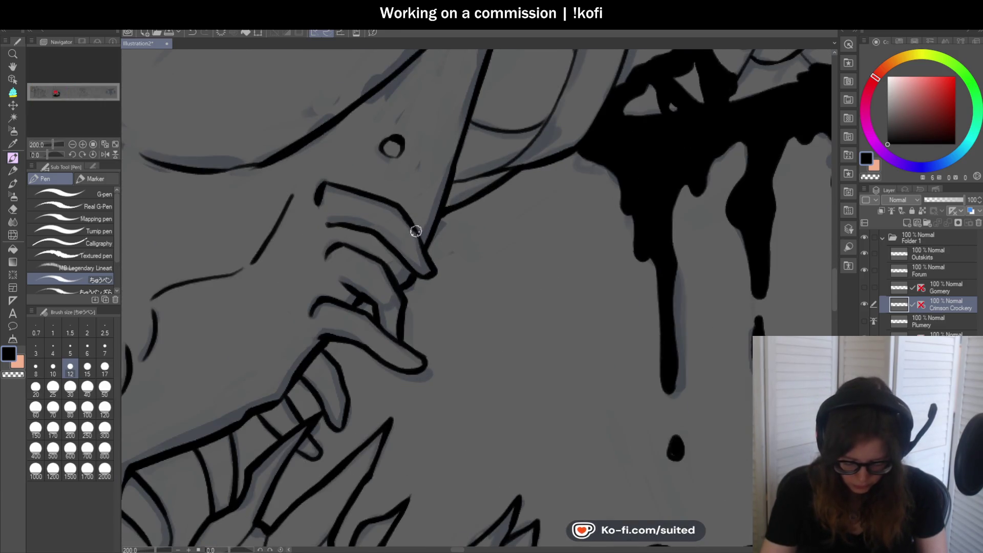
scroll(494, 213, "down", 1)
scroll(412, 281, "up", 2)
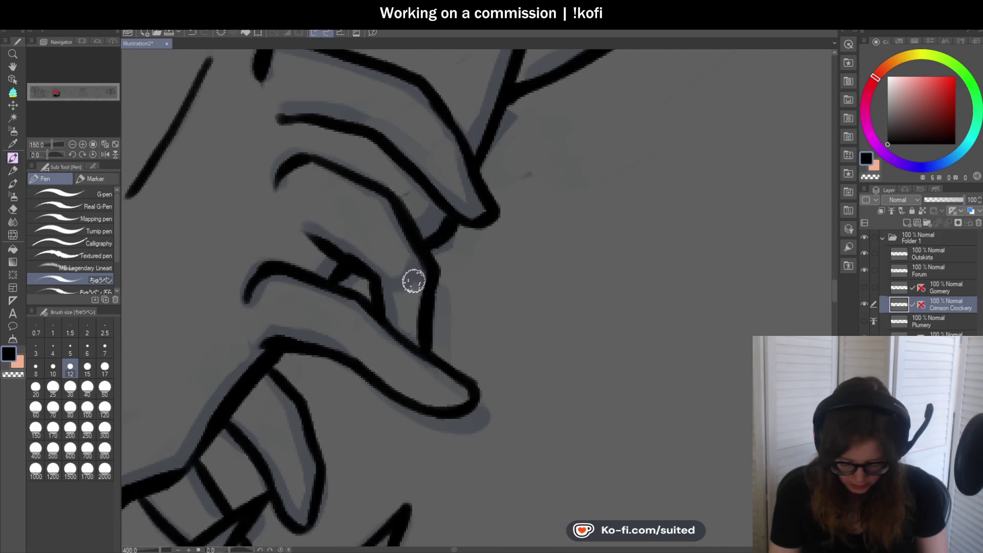
scroll(539, 211, "down", 1)
scroll(465, 257, "up", 2)
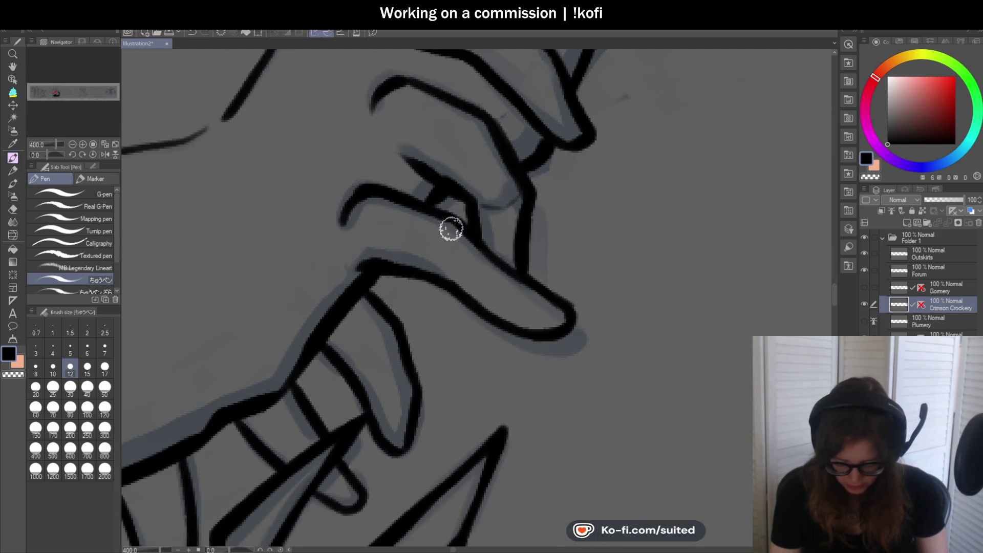
scroll(512, 277, "down", 3)
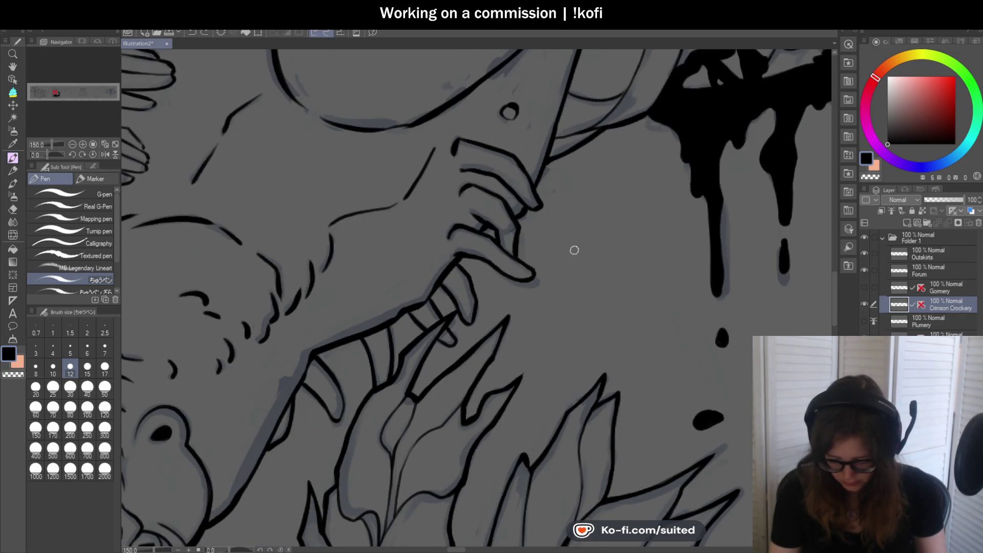
scroll(573, 252, "down", 3)
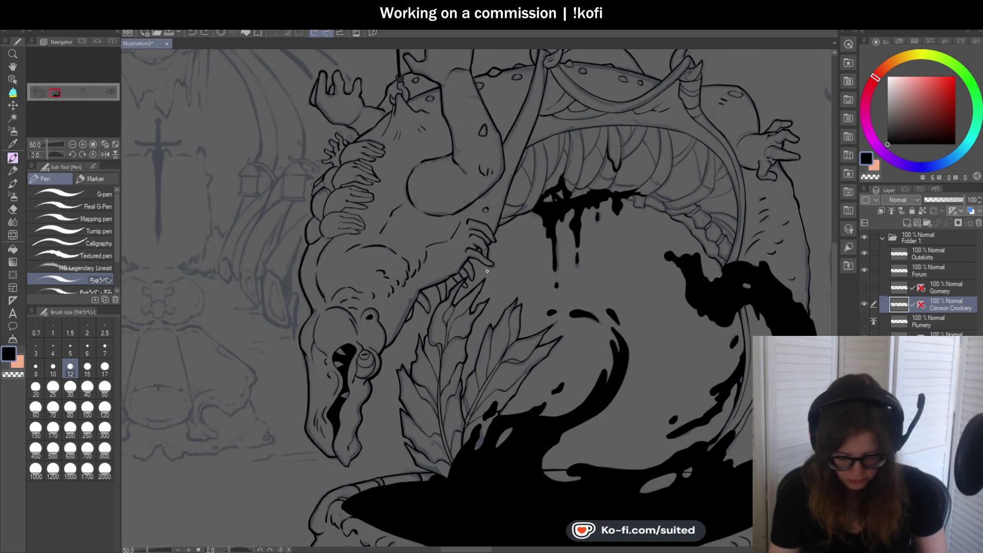
scroll(417, 183, "up", 4)
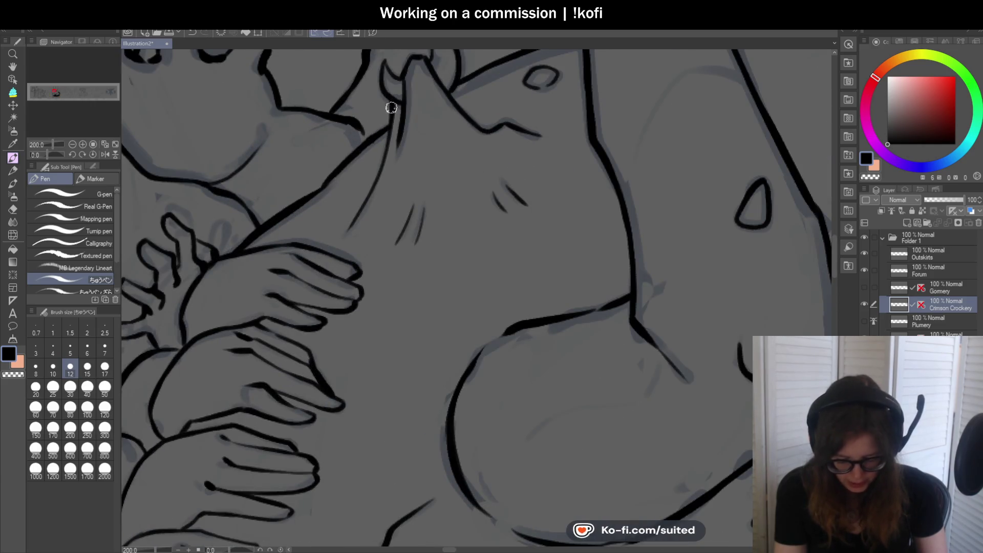
scroll(379, 165, "up", 2)
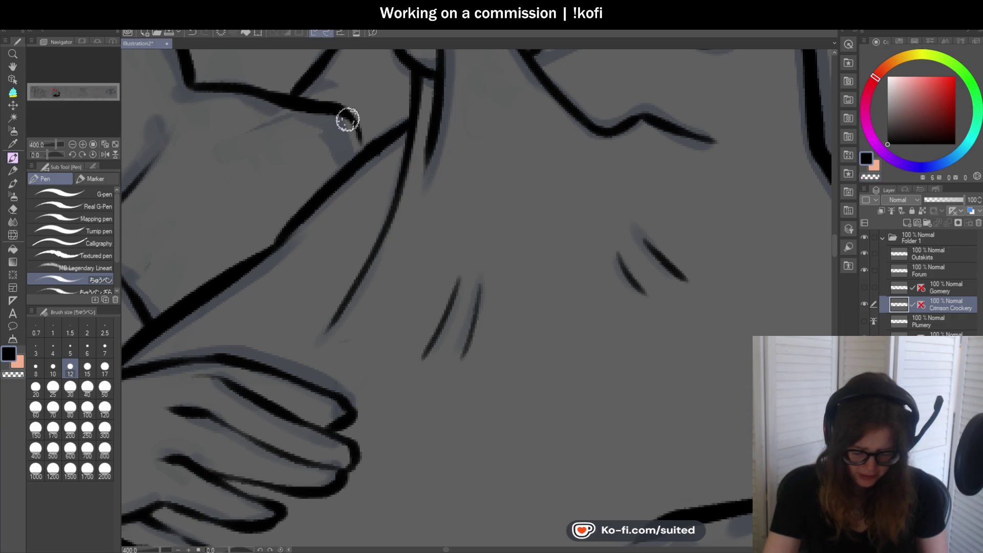
scroll(373, 208, "down", 4)
scroll(400, 208, "down", 2)
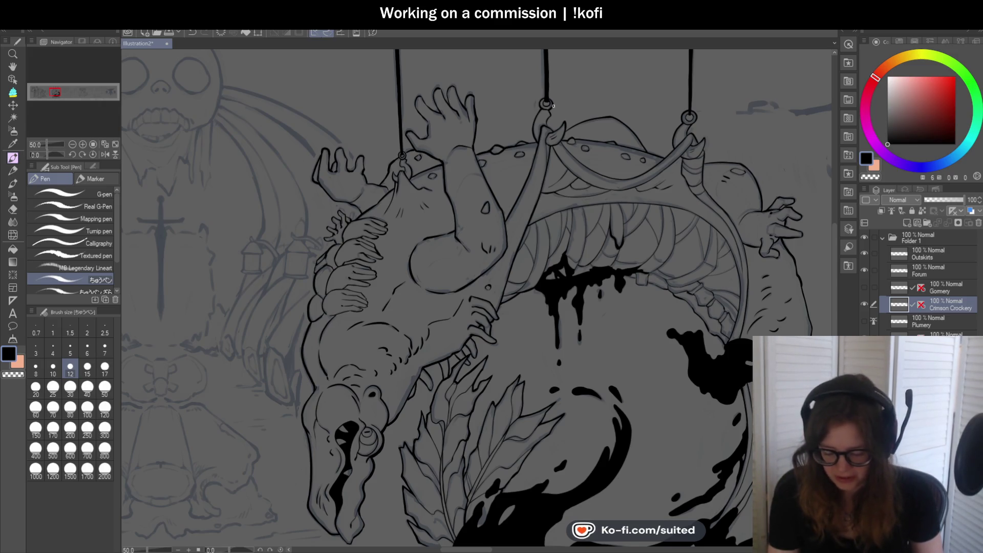
Erase and trim the right hook's stroke just below its ring.
scroll(553, 110, "up", 6)
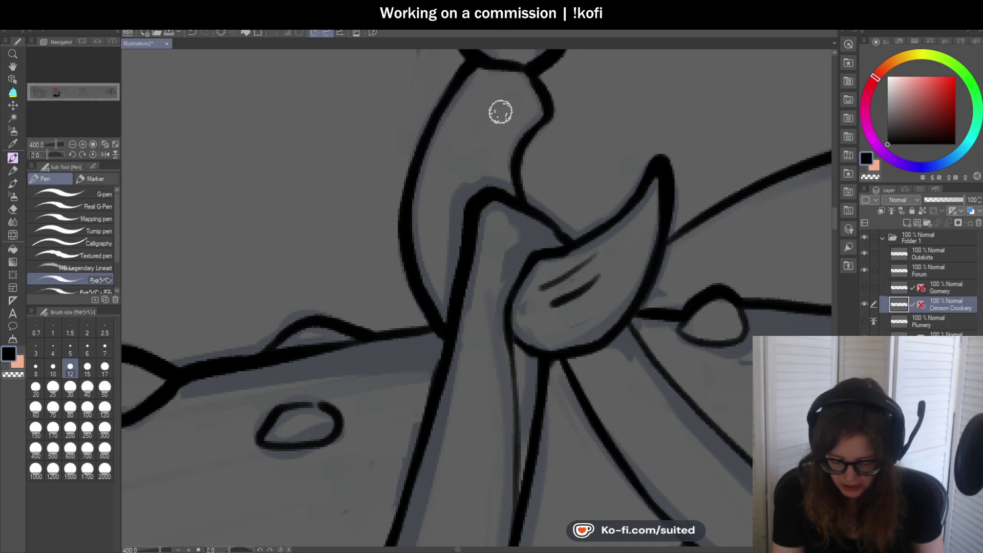
scroll(466, 161, "down", 4)
scroll(466, 160, "down", 2)
scroll(655, 158, "up", 4)
key("c")
left_click_drag(666, 168, 678, 154)
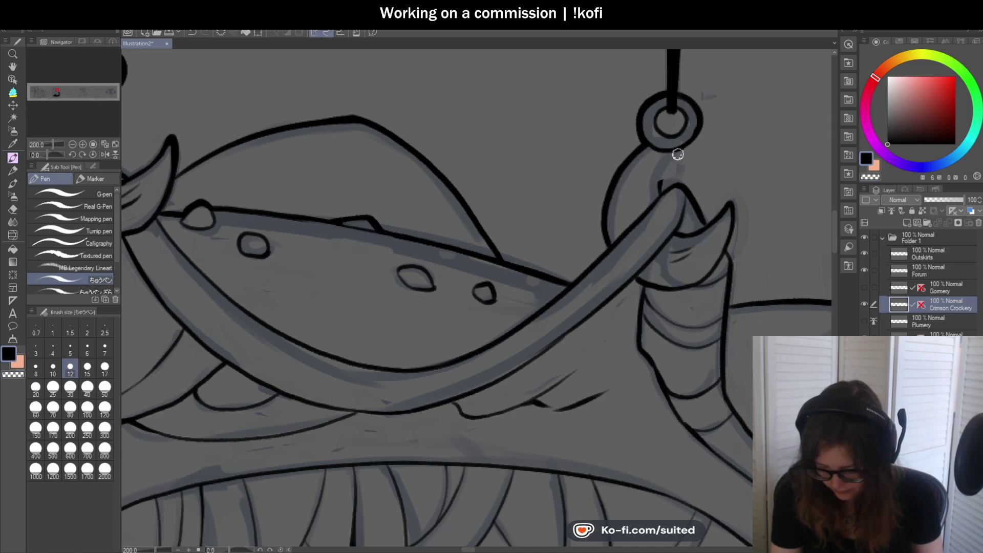
mouse_move(661, 191)
left_mouse_down()
mouse_move(675, 170)
mouse_move(621, 225)
left_mouse_up()
key("c")
Reshape the hook's tip into a clean, sharp point.
scroll(621, 226, "down", 4)
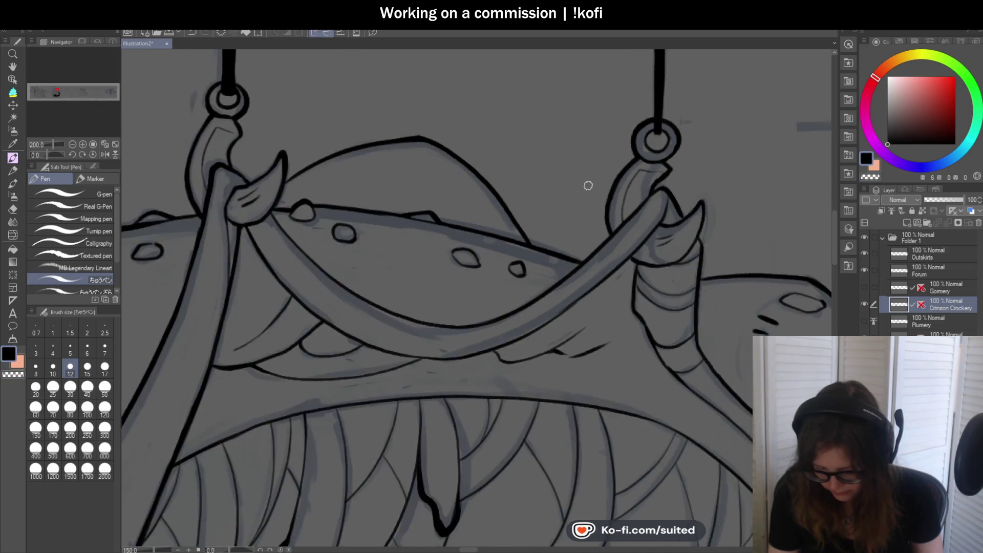
scroll(643, 202, "down", 2)
scroll(513, 183, "up", 5)
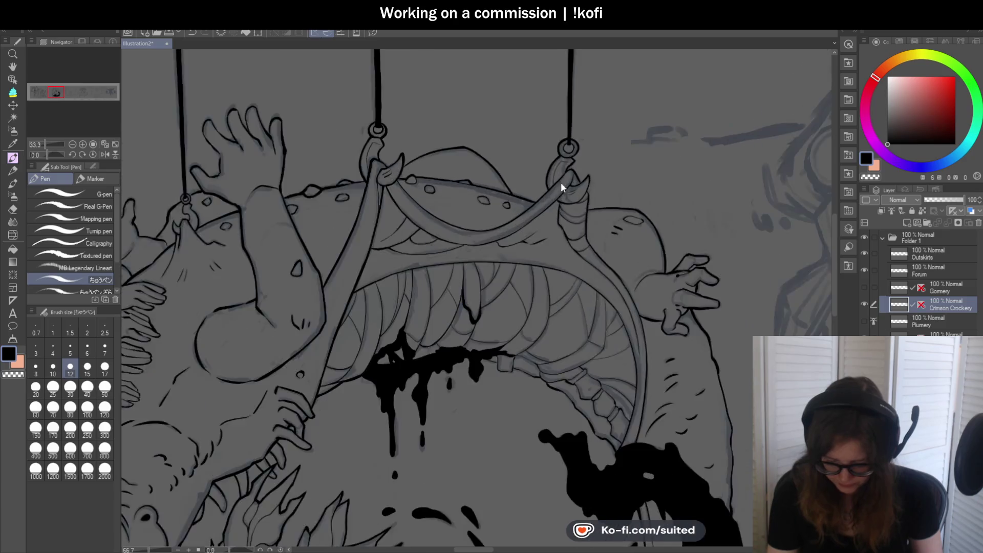
key("c")
mouse_move(576, 150)
left_mouse_down()
mouse_move(550, 182)
mouse_move(559, 175)
left_mouse_up()
key("c")
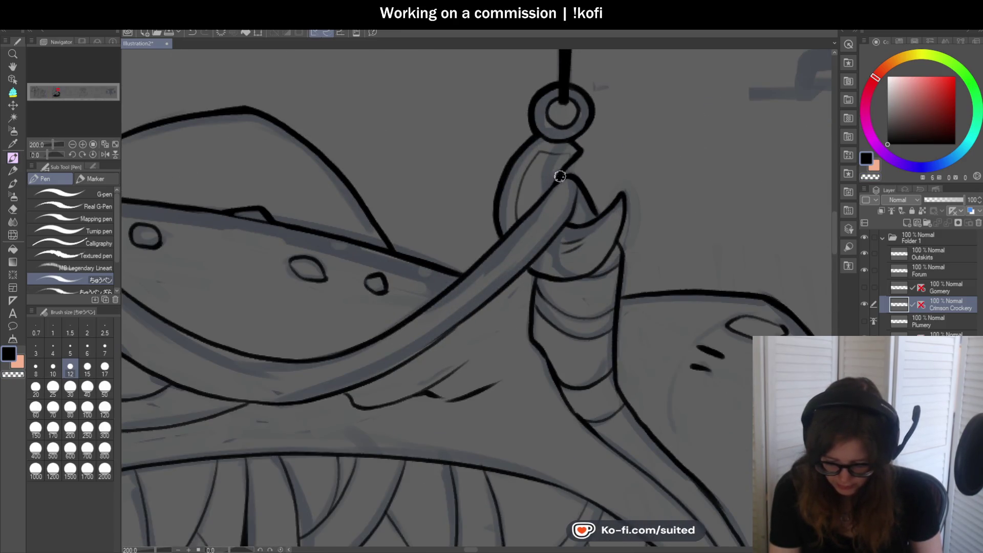
scroll(533, 231, "down", 5)
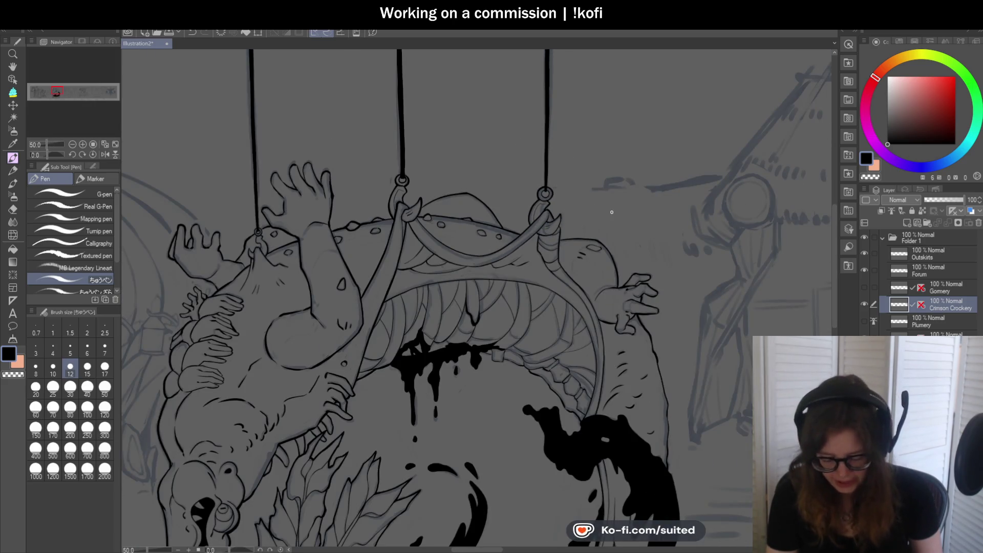
scroll(579, 173, "down", 3)
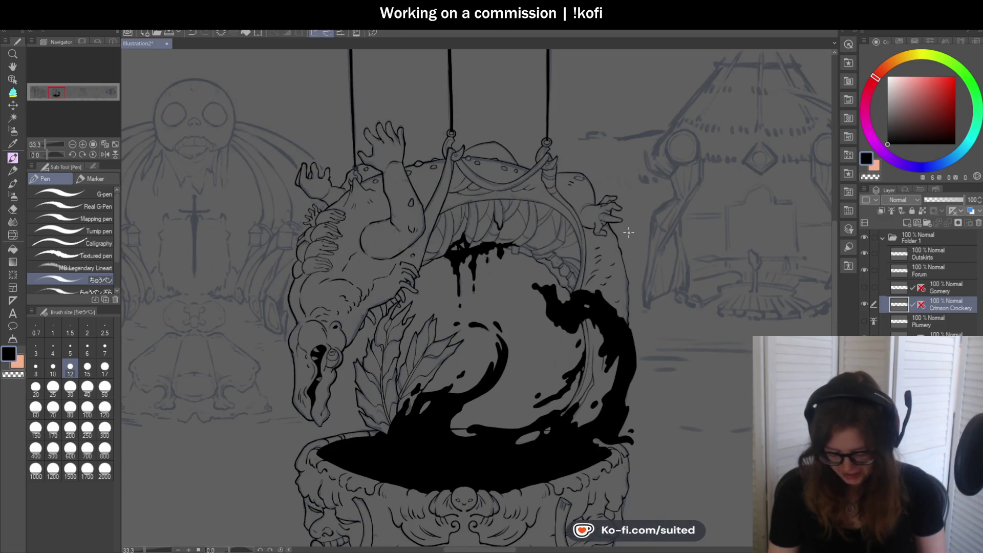
scroll(630, 232, "down", 3)
scroll(512, 290, "up", 9)
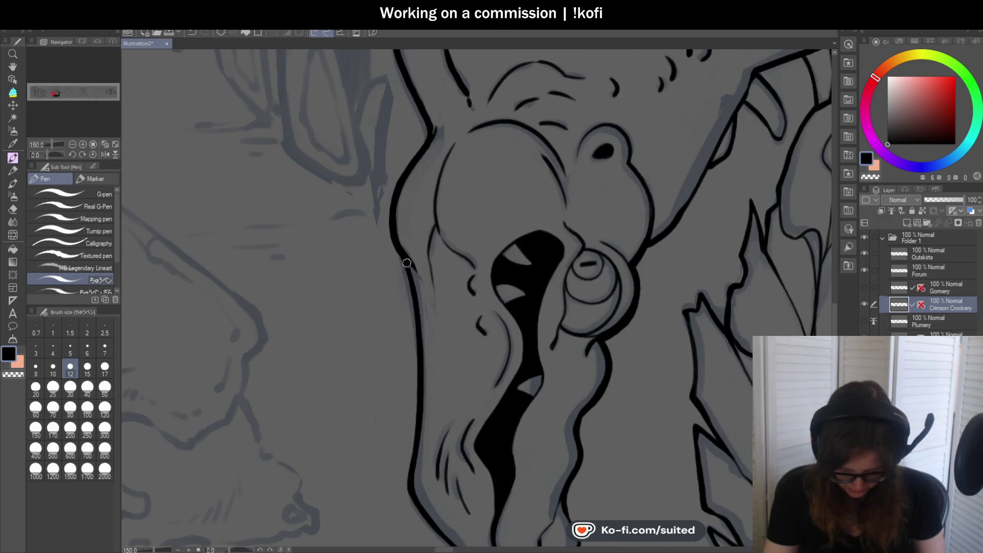
scroll(407, 263, "down", 4)
scroll(413, 118, "up", 2)
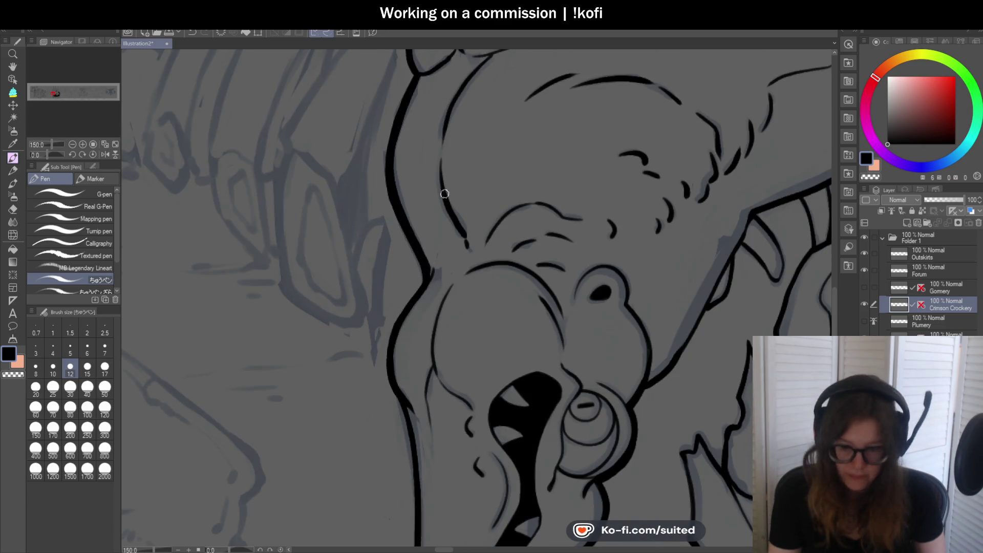
Thicken the outline down the creature's head and face, redoing an uneven stroke.
scroll(456, 242, "down", 3)
scroll(443, 147, "up", 4)
mouse_move(434, 192)
left_mouse_down()
mouse_move(397, 257)
mouse_move(411, 309)
left_mouse_up()
scroll(411, 309, "down", 3)
scroll(422, 173, "up", 2)
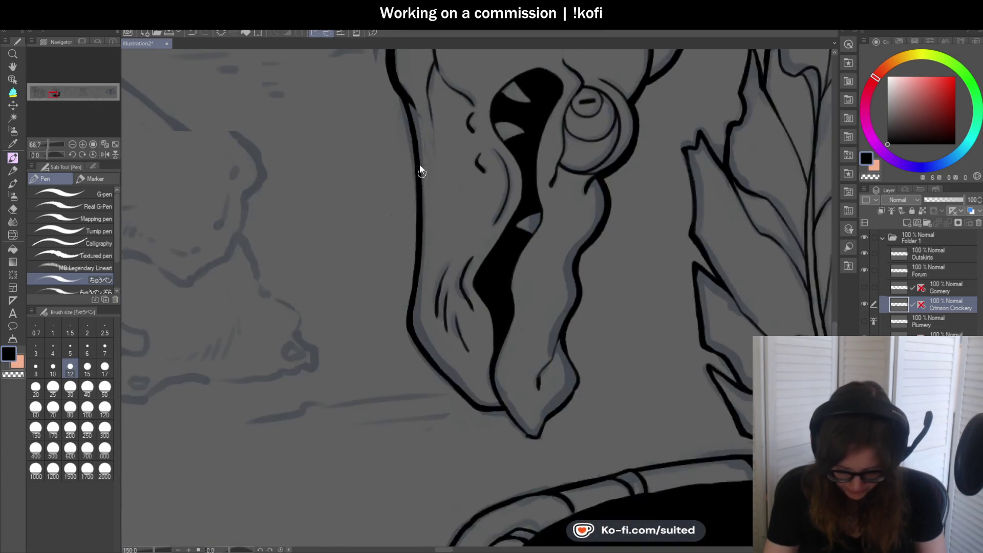
scroll(422, 173, "up", 1)
left_click_drag(396, 87, 414, 201)
key("ctrl+z")
left_click_drag(392, 76, 416, 250)
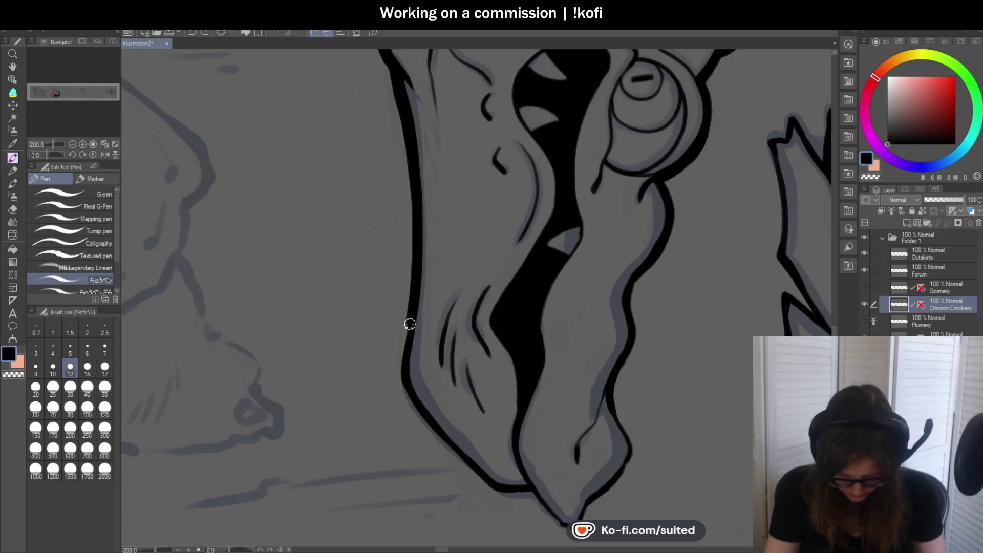
left_click_drag(403, 383, 413, 402)
Redraw the snout's upper-left outline and thicken it down to the snout tip.
scroll(224, 164, "down", 3)
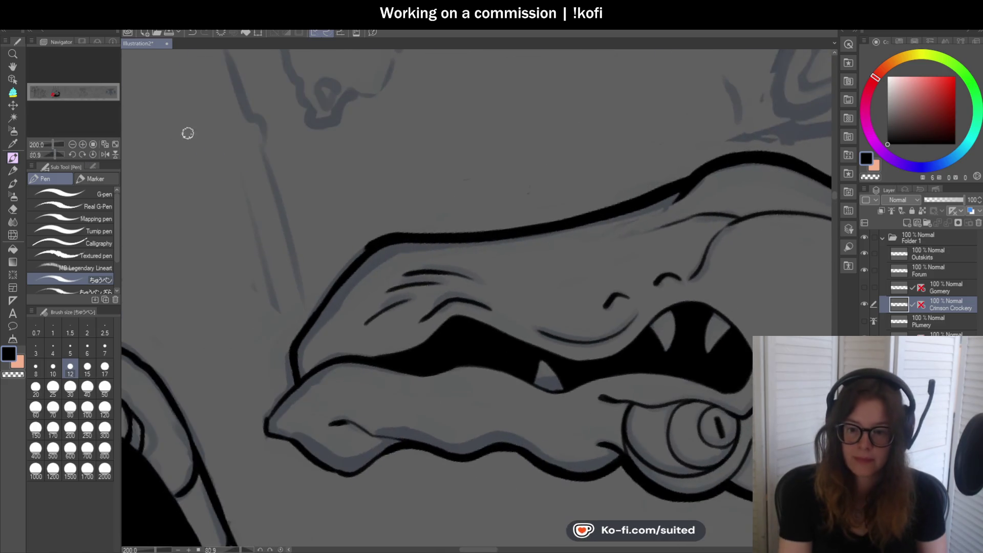
scroll(508, 231, "down", 1)
scroll(522, 218, "up", 4)
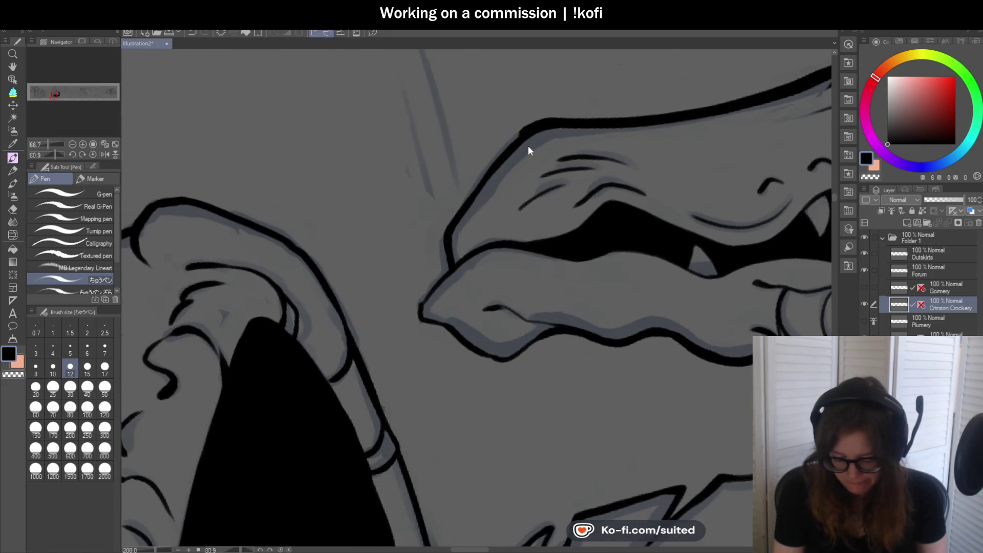
left_click_drag(536, 126, 486, 166)
key("ctrl+z")
mouse_move(535, 127)
left_mouse_down()
mouse_move(446, 225)
mouse_move(448, 263)
left_mouse_up()
scroll(447, 263, "down", 3)
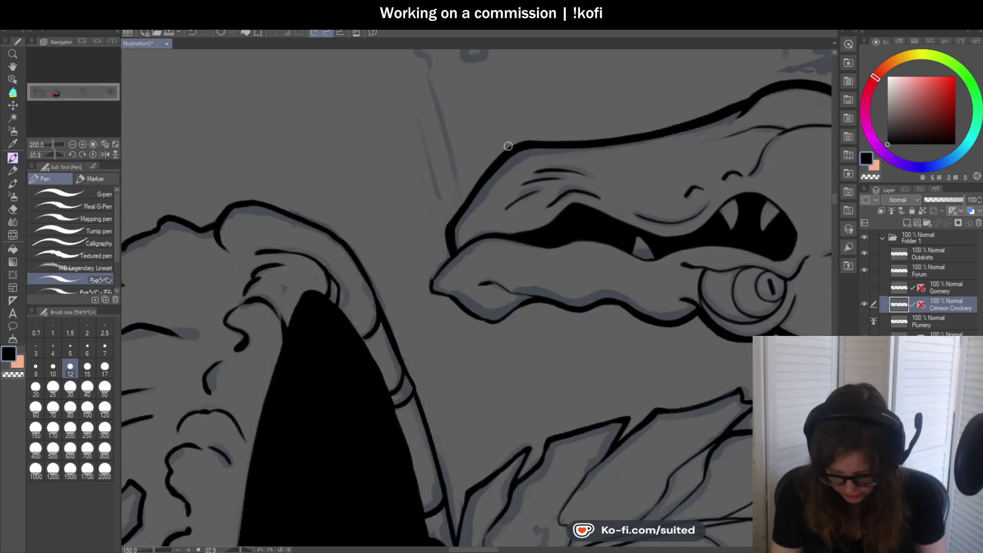
scroll(505, 146, "down", 5)
scroll(413, 321, "up", 2)
scroll(413, 321, "up", 3)
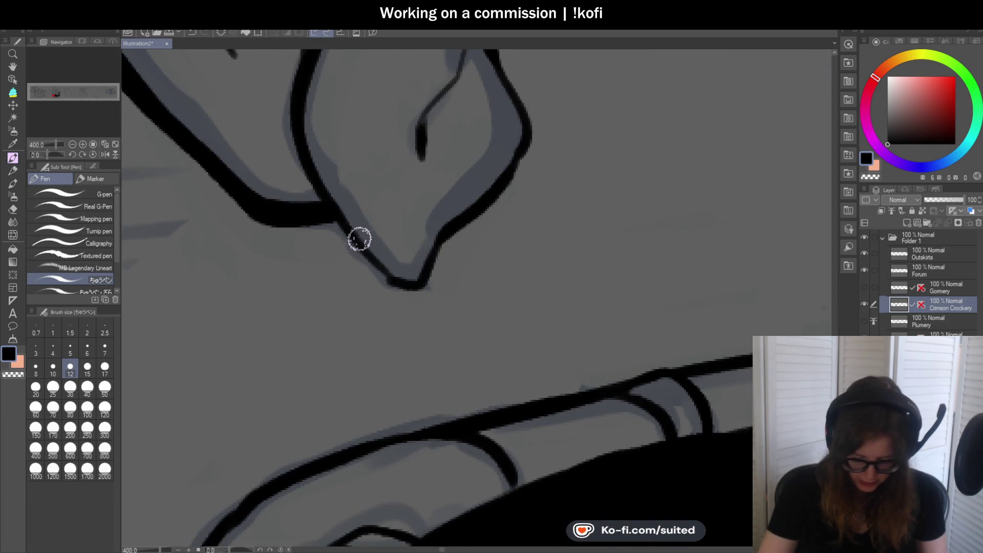
mouse_move(351, 244)
left_mouse_down()
mouse_move(402, 289)
mouse_move(537, 128)
left_mouse_up()
Thicken the snout's right outline with strokes running up and down its edge.
scroll(424, 303, "down", 2)
scroll(464, 195, "up", 2)
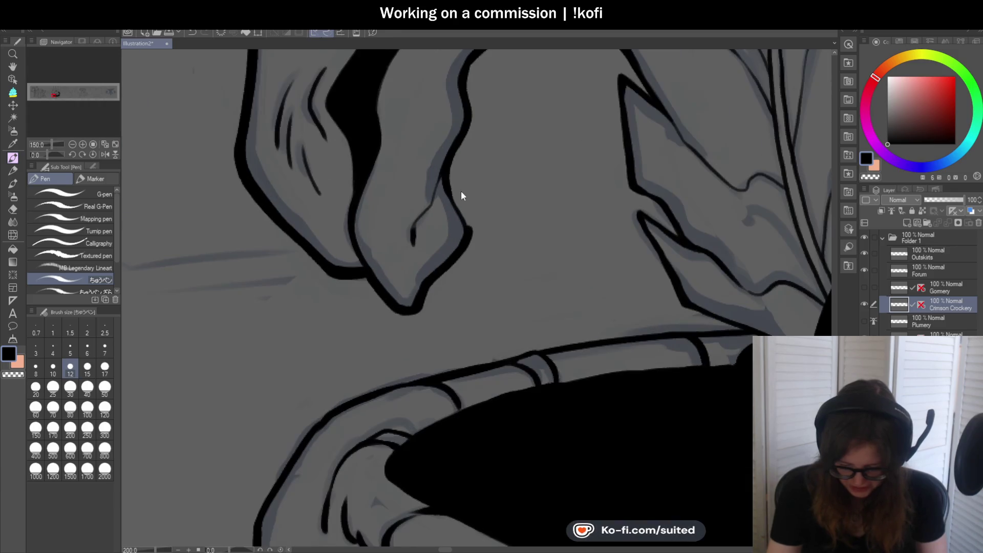
mouse_move(463, 134)
left_mouse_down()
mouse_move(463, 213)
mouse_move(477, 87)
left_mouse_up()
scroll(454, 188, "up", 1)
scroll(439, 204, "down", 2)
scroll(459, 174, "up", 2)
mouse_move(434, 200)
left_mouse_down()
mouse_move(467, 138)
mouse_move(458, 99)
left_mouse_up()
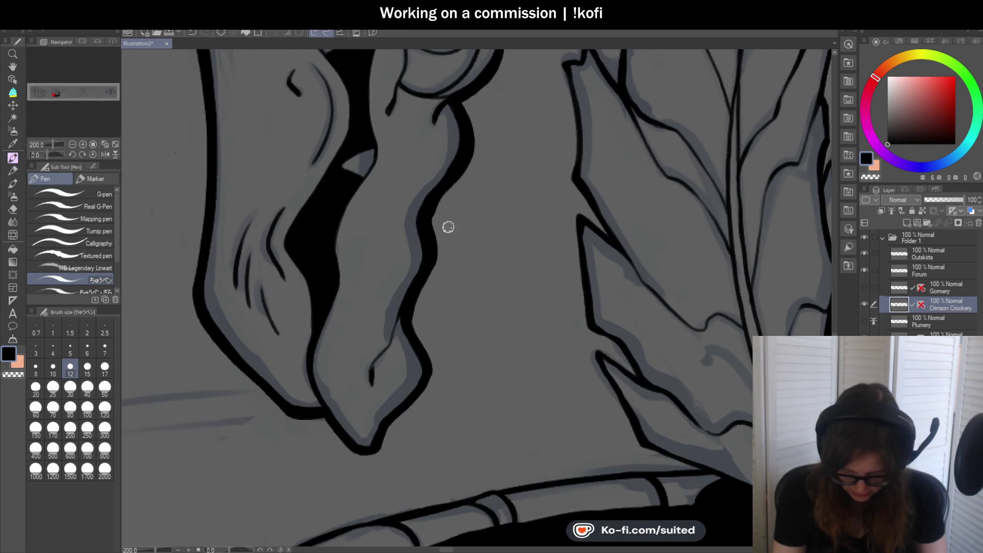
scroll(448, 220, "down", 2)
scroll(469, 140, "up", 2)
mouse_move(469, 139)
left_mouse_down()
mouse_move(474, 182)
mouse_move(435, 233)
left_mouse_up()
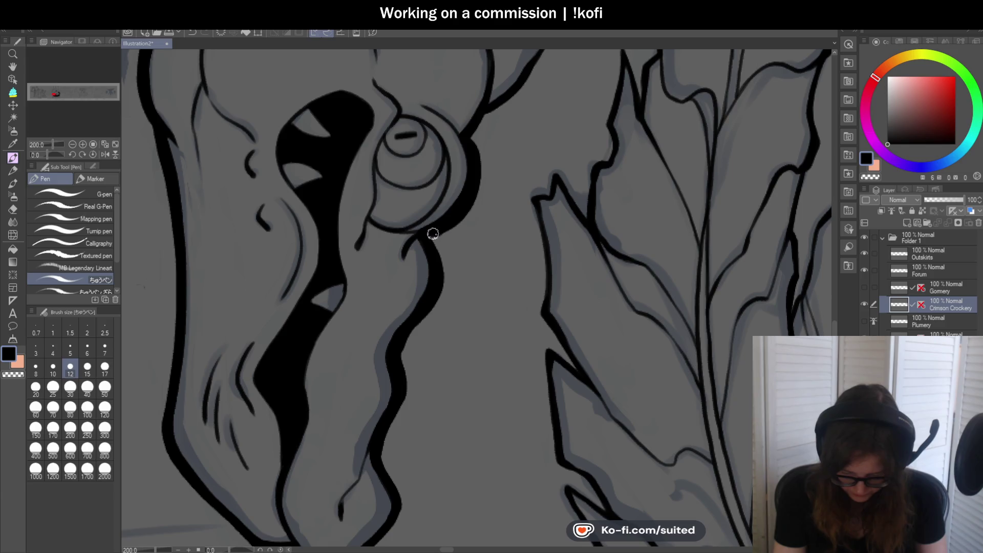
Extend the snout's right outline up toward the eye.
scroll(441, 231, "down", 2)
scroll(446, 201, "up", 2)
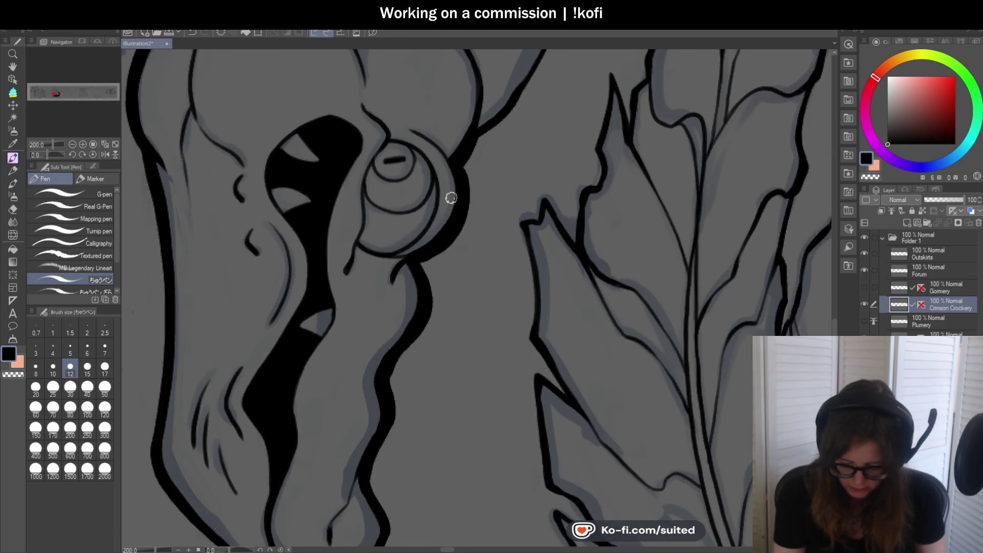
scroll(458, 177, "down", 2)
scroll(428, 225, "up", 2)
mouse_move(428, 226)
left_mouse_down()
mouse_move(465, 198)
mouse_move(510, 131)
left_mouse_up()
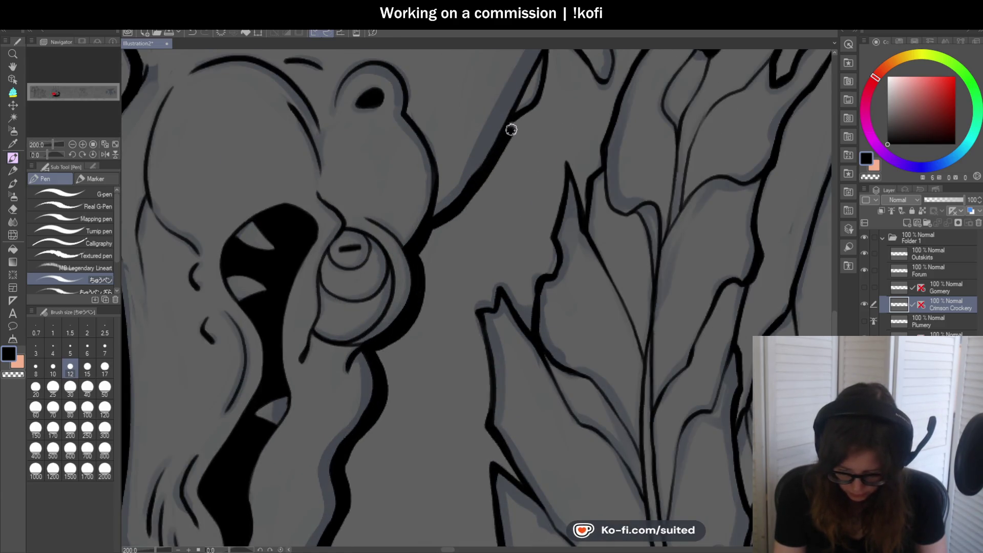
scroll(512, 123, "down", 3)
scroll(503, 164, "up", 1)
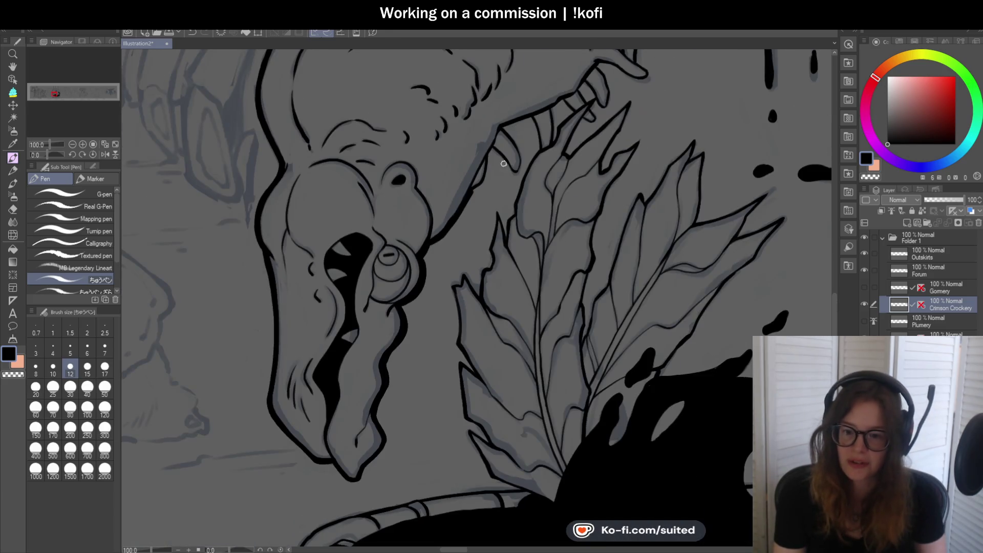
Ink the snout's right outline and thicken the curved leaf line and its top edge.
scroll(517, 137, "up", 2)
mouse_move(485, 150)
left_mouse_down()
mouse_move(474, 193)
mouse_move(446, 218)
left_mouse_up()
scroll(445, 218, "up", 2)
mouse_move(440, 137)
left_mouse_down()
mouse_move(471, 151)
mouse_move(522, 228)
mouse_move(558, 215)
left_mouse_up()
scroll(512, 230, "down", 3)
scroll(478, 150, "up", 2)
left_click_drag(430, 83, 507, 193)
mouse_move(436, 92)
left_mouse_down()
mouse_move(478, 143)
mouse_move(505, 255)
mouse_move(491, 279)
left_mouse_up()
left_click_drag(438, 92, 544, 48)
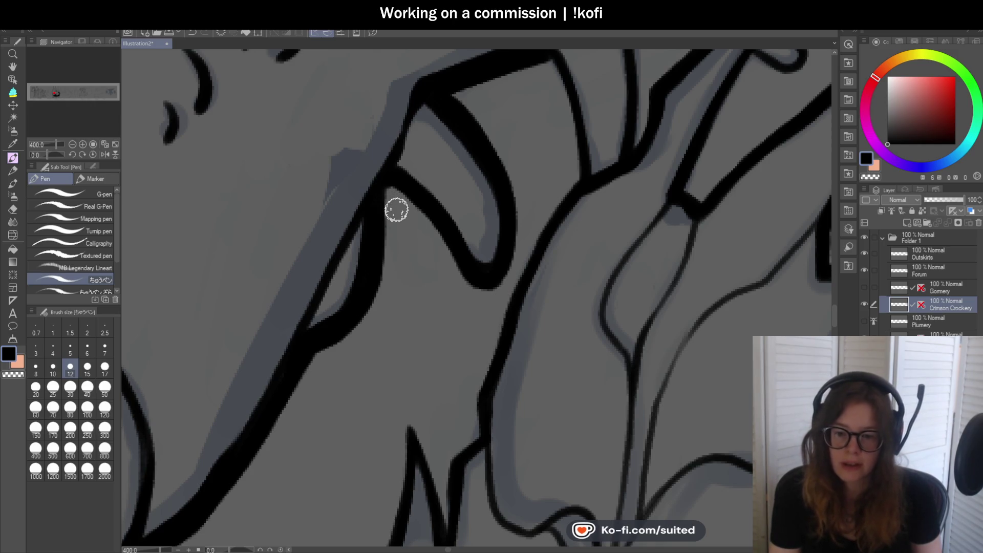
Thicken the leaf outline's edge and left line, redrawing the stray and overshooting strokes.
scroll(323, 191, "down", 3)
scroll(454, 137, "up", 2)
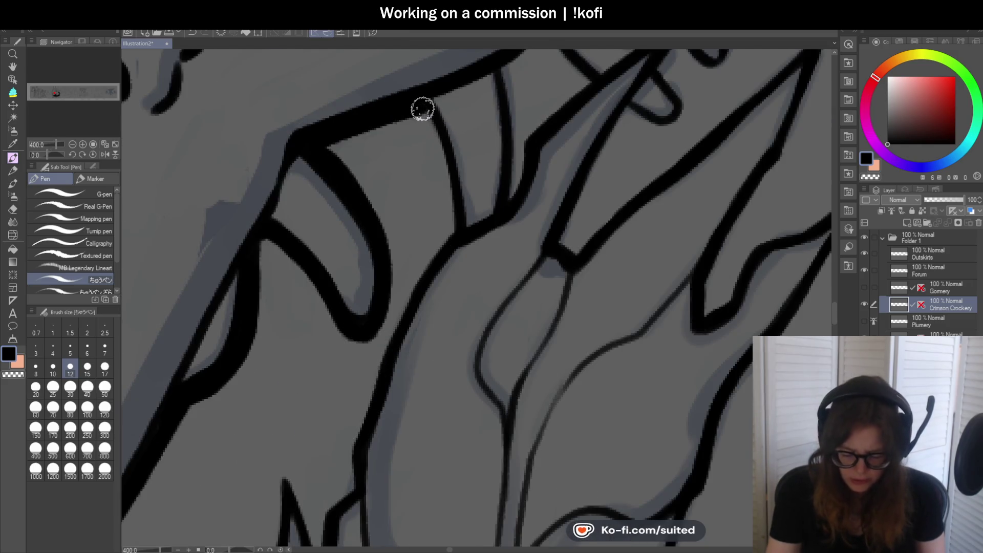
scroll(454, 231, "down", 4)
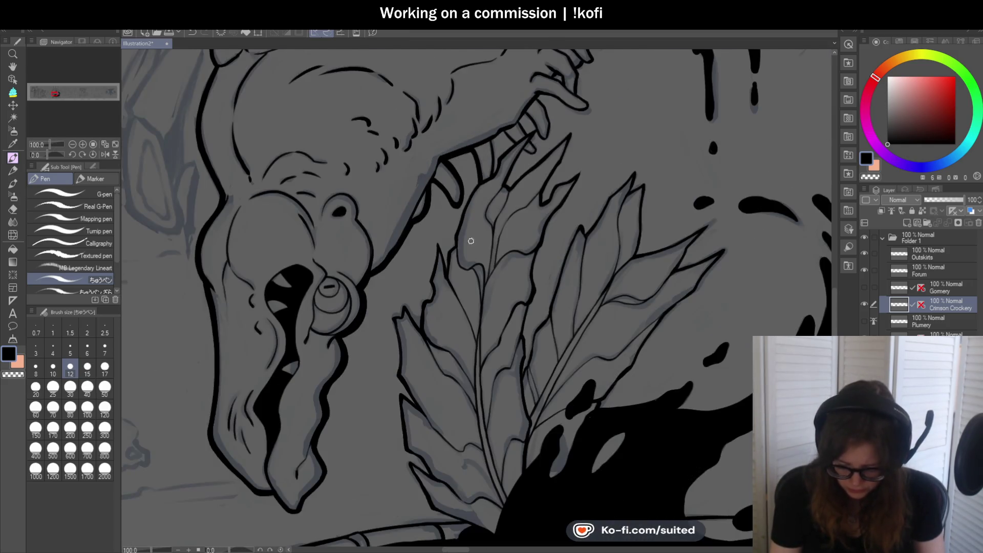
scroll(474, 235, "up", 2)
left_click_drag(480, 144, 433, 238)
key("ctrl+z")
left_click_drag(480, 146, 439, 233)
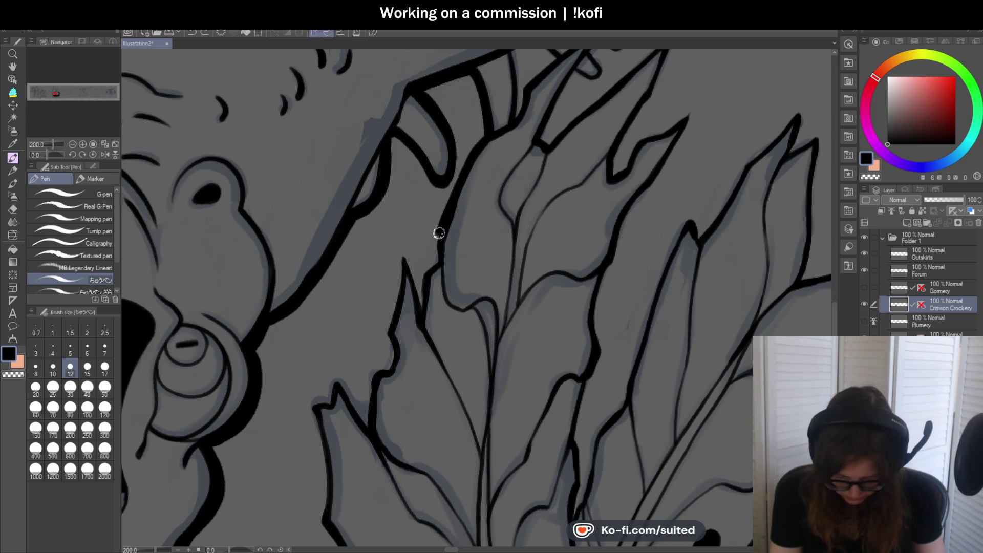
scroll(436, 263, "down", 4)
scroll(531, 180, "up", 6)
mouse_move(531, 179)
left_mouse_down()
mouse_move(500, 202)
mouse_move(498, 266)
mouse_move(481, 202)
left_mouse_up()
left_click_drag(464, 158, 434, 331)
key("ctrl+z")
mouse_move(459, 145)
left_mouse_down()
mouse_move(441, 276)
mouse_move(423, 322)
left_mouse_up()
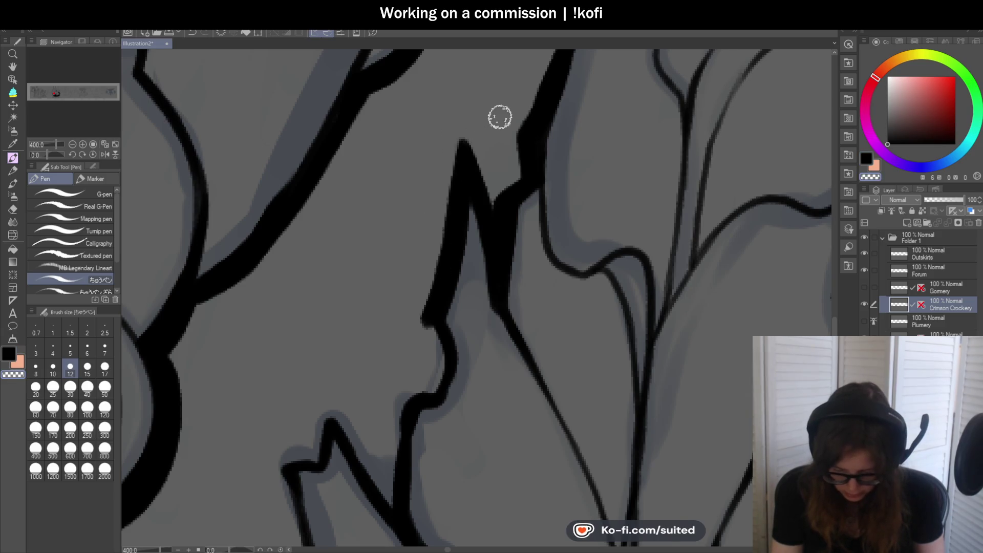
Add a short stroke to the leaf outline and redraw its thicker edge evenly.
scroll(500, 114, "down", 3)
scroll(491, 174, "up", 3)
mouse_move(492, 173)
left_mouse_down()
mouse_move(504, 184)
mouse_move(492, 222)
mouse_move(459, 263)
mouse_move(445, 340)
left_mouse_up()
scroll(506, 191, "down", 3)
scroll(517, 201, "up", 3)
left_click_drag(516, 147, 502, 237)
key("ctrl+z")
mouse_move(514, 160)
left_mouse_down()
mouse_move(503, 247)
mouse_move(448, 155)
mouse_move(437, 203)
mouse_move(395, 207)
left_mouse_up()
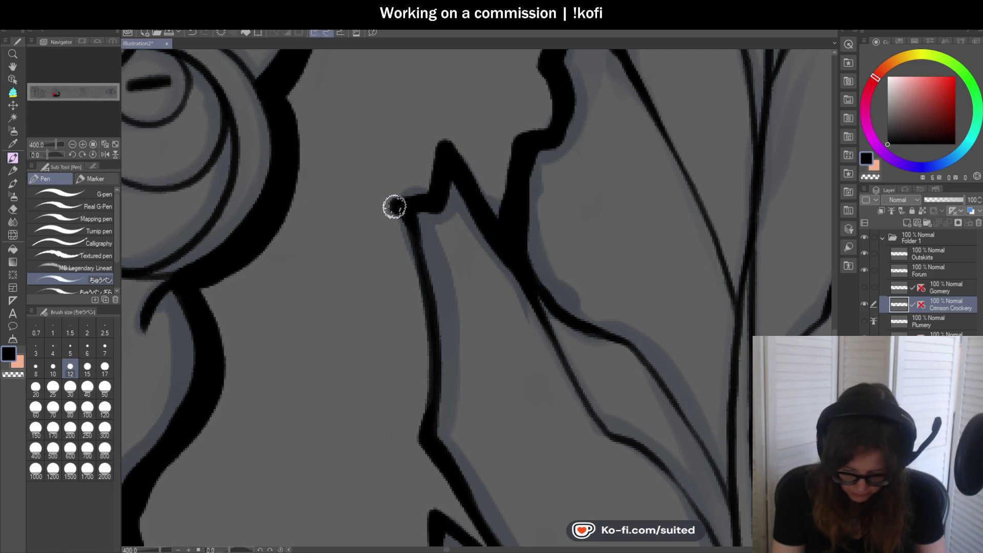
Thicken the leaf lines below the notch and along the diagonal, filling the junction.
scroll(450, 94, "down", 2)
scroll(400, 106, "up", 2)
mouse_move(400, 107)
left_mouse_down()
mouse_move(426, 206)
mouse_move(419, 321)
left_mouse_up()
scroll(419, 321, "down", 3)
scroll(407, 195, "up", 2)
mouse_move(377, 156)
left_mouse_down()
mouse_move(453, 274)
mouse_move(389, 223)
mouse_move(412, 455)
left_mouse_up()
scroll(401, 182, "down", 2)
scroll(401, 183, "down", 2)
scroll(311, 164, "up", 4)
mouse_move(270, 152)
left_mouse_down()
mouse_move(324, 195)
mouse_move(375, 266)
mouse_move(288, 215)
mouse_move(381, 412)
left_mouse_up()
scroll(355, 145, "down", 4)
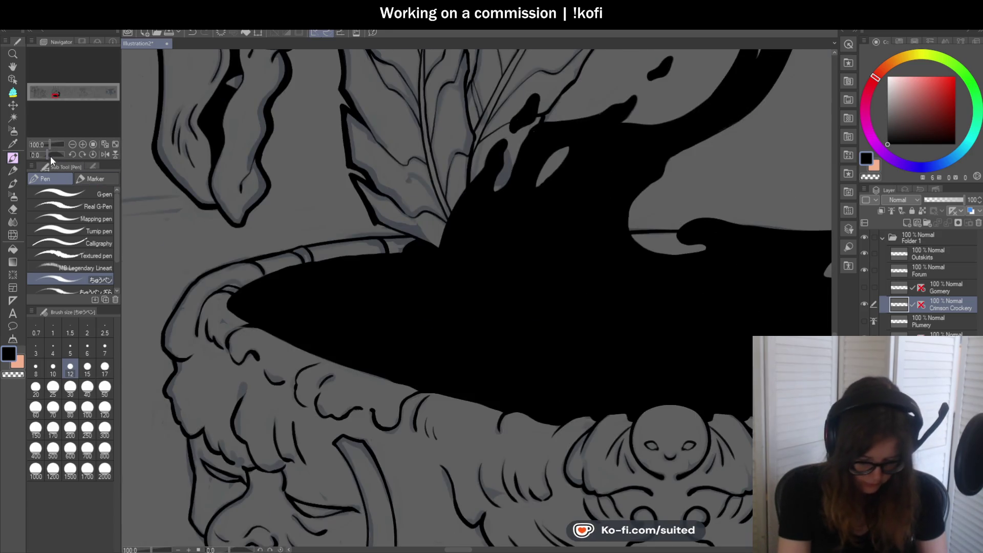
Ink a short black stroke along the wing edge.
left_click_drag(51, 156, 78, 132)
scroll(543, 174, "up", 2)
left_click_drag(544, 176, 530, 242)
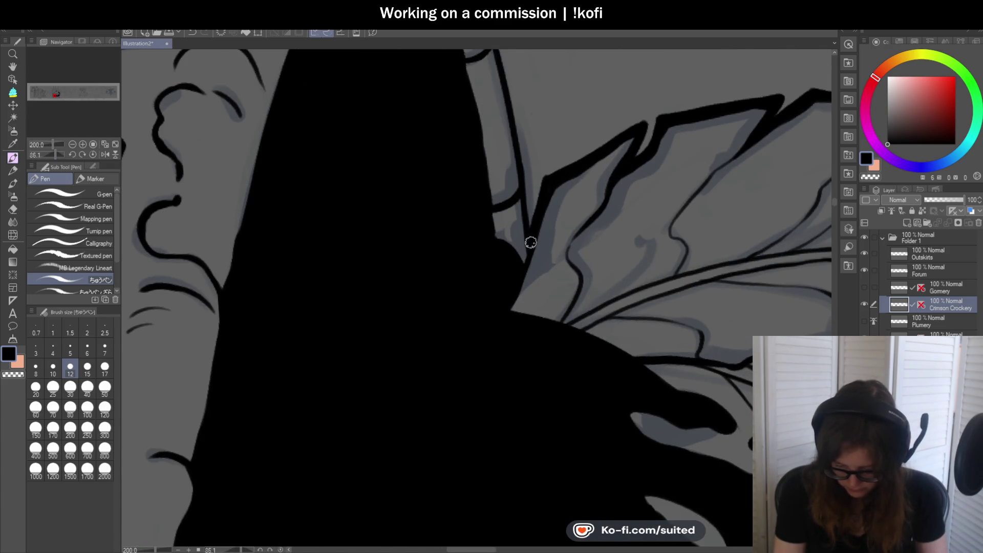
scroll(531, 242, "down", 4)
scroll(488, 132, "up", 3)
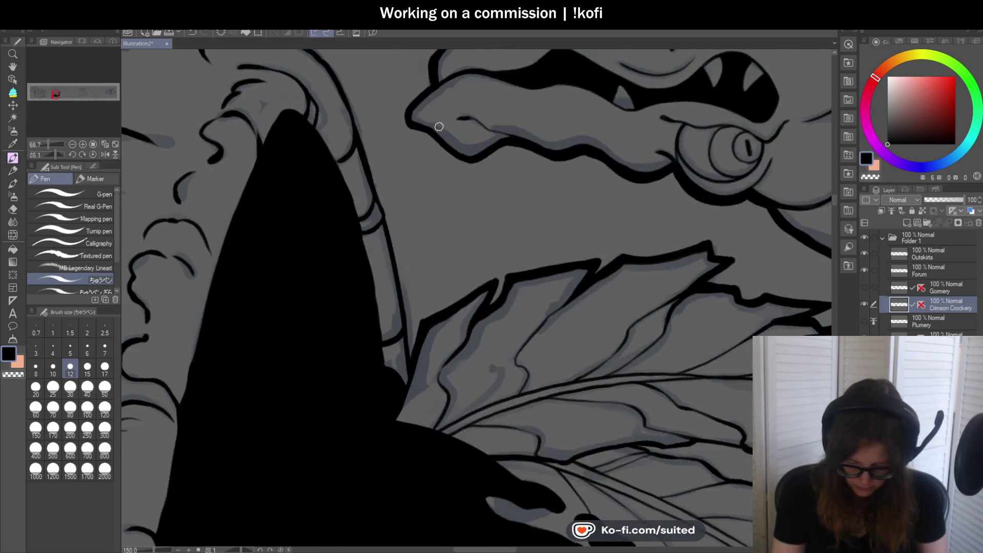
Reset the canvas rotation to upright and thicken the leaf's right outline in black.
left_click(93, 154)
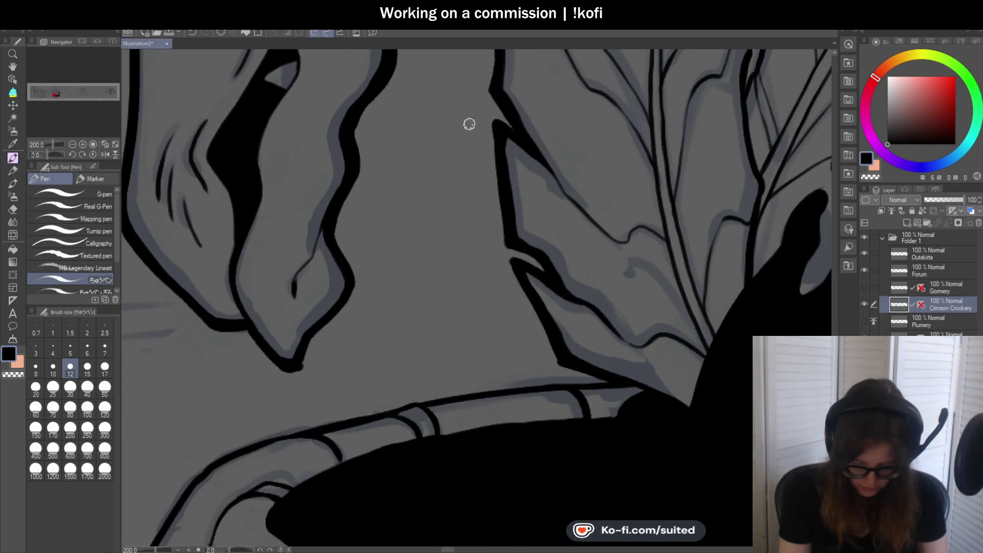
scroll(336, 310, "up", 2)
left_click_drag(325, 333, 354, 241)
mouse_move(333, 287)
left_mouse_down()
mouse_move(399, 204)
mouse_move(414, 160)
left_mouse_up()
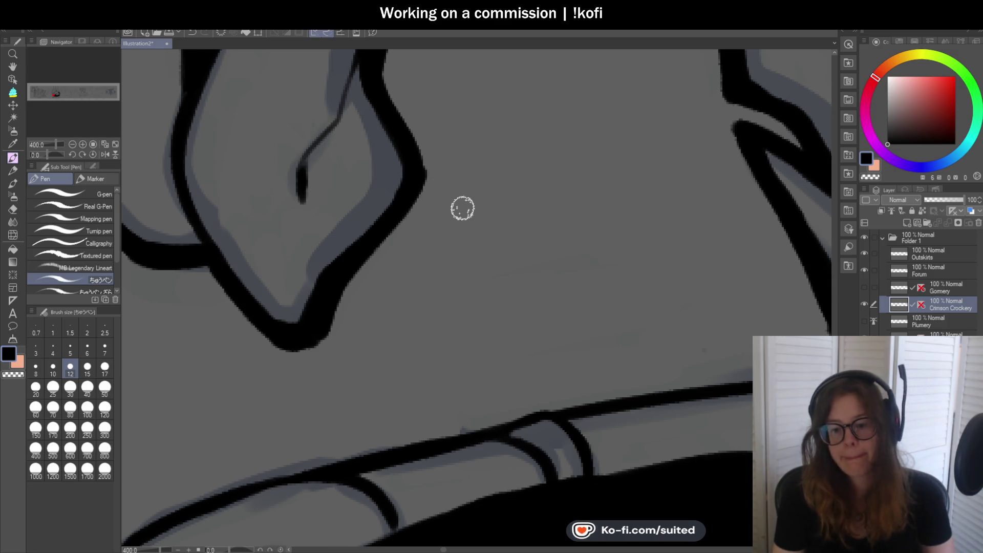
scroll(425, 184, "down", 5)
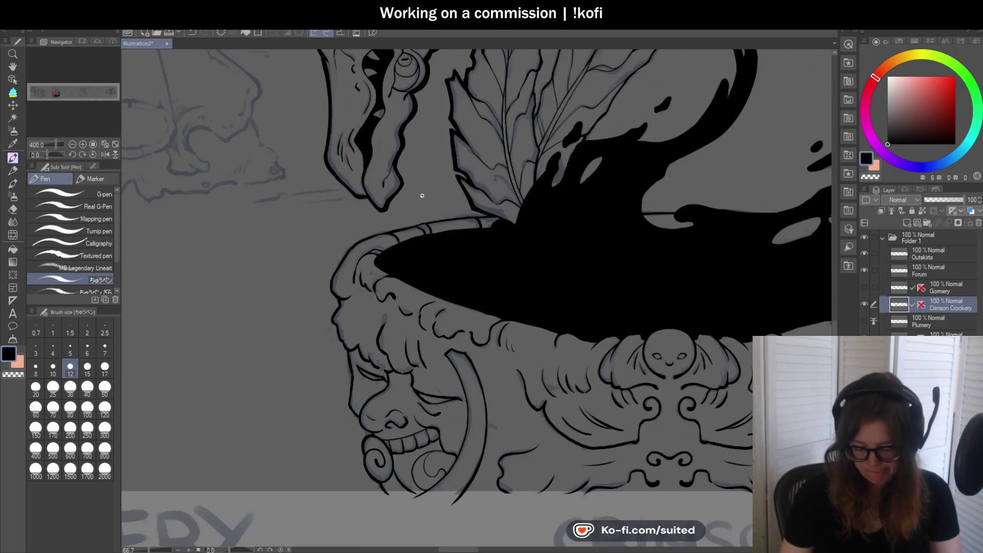
scroll(389, 174, "up", 5)
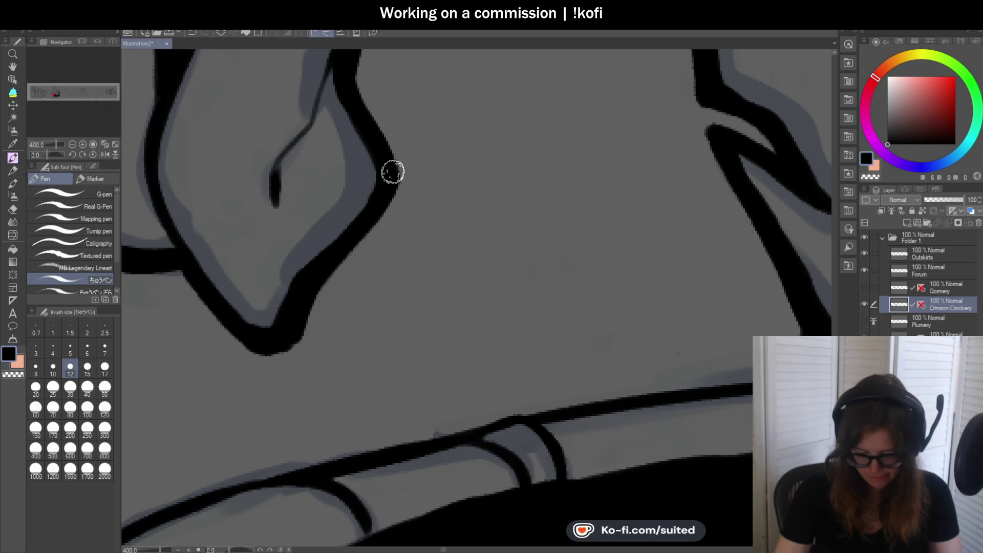
scroll(381, 169, "down", 5)
scroll(383, 179, "down", 3)
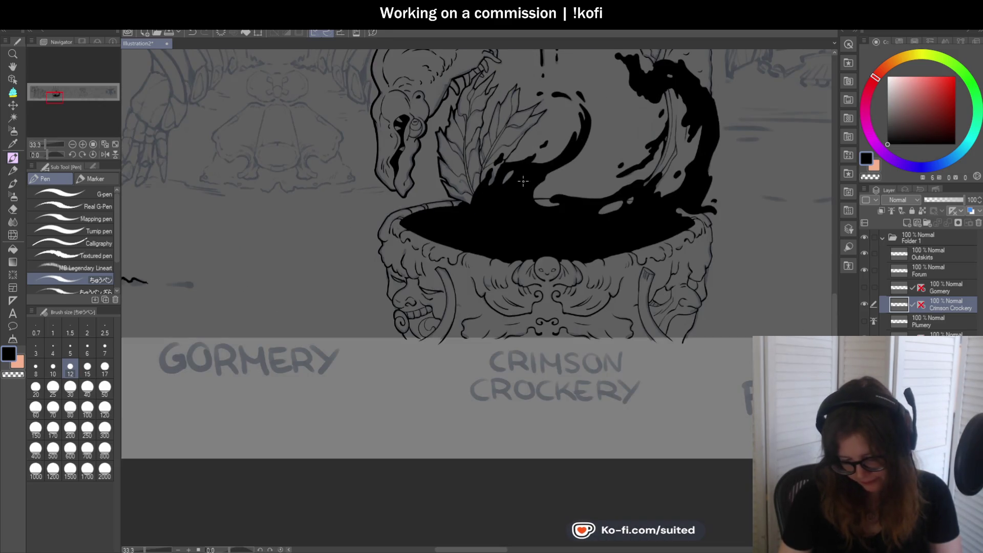
scroll(524, 189, "up", 5)
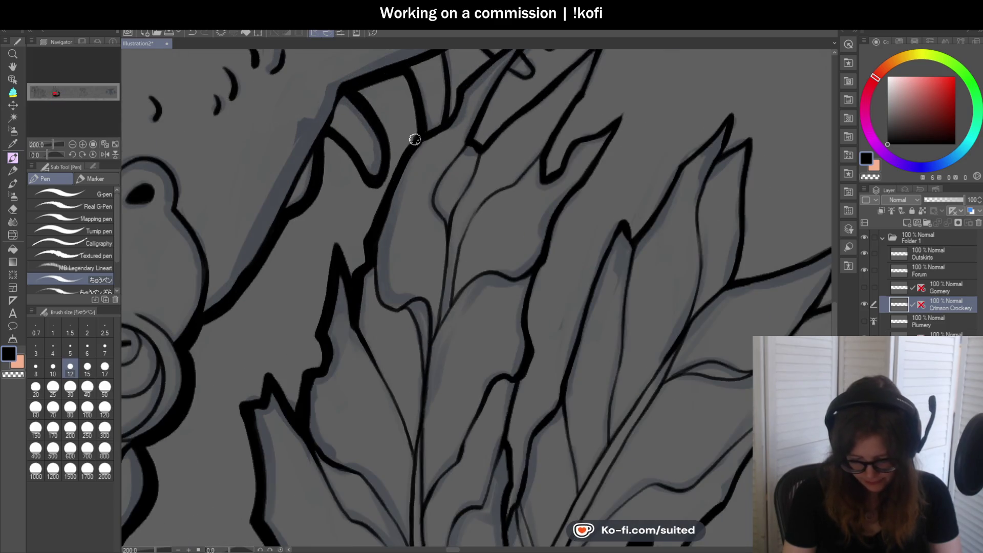
Trim the tooth line along the gum and fill the tooth area with thick black ink.
scroll(367, 237, "down", 3)
scroll(402, 128, "up", 3)
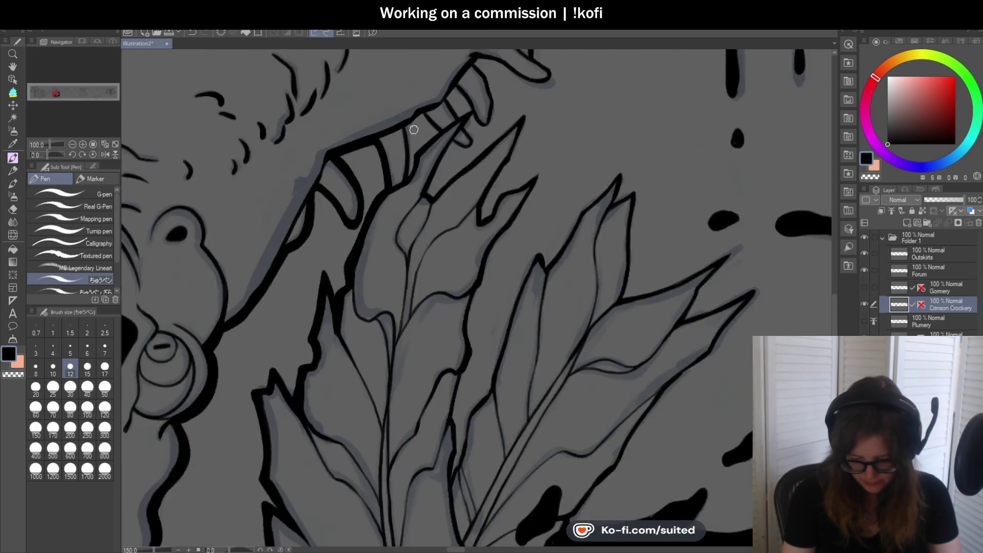
mouse_move(406, 191)
left_mouse_down()
mouse_move(408, 128)
mouse_move(433, 114)
mouse_move(444, 137)
left_mouse_up()
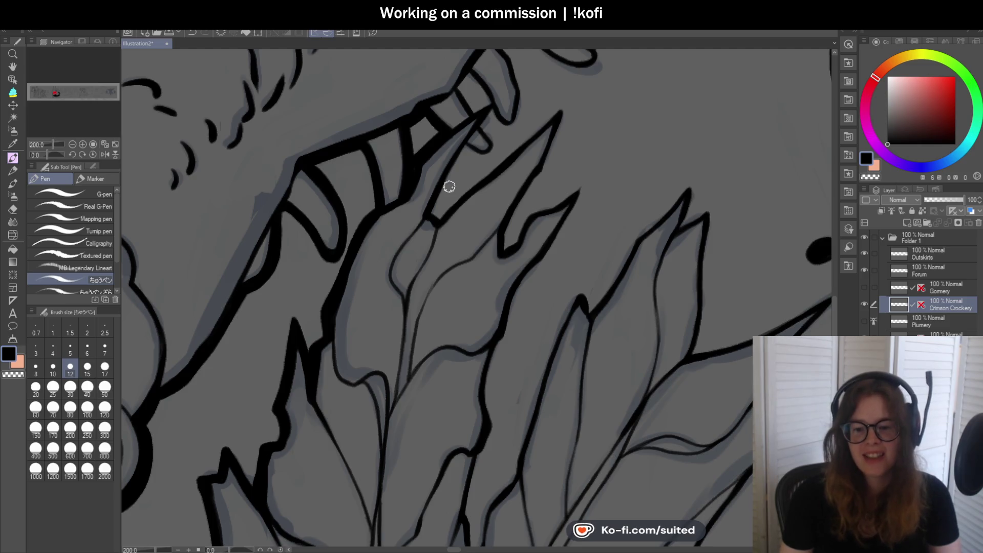
scroll(448, 187, "down", 3)
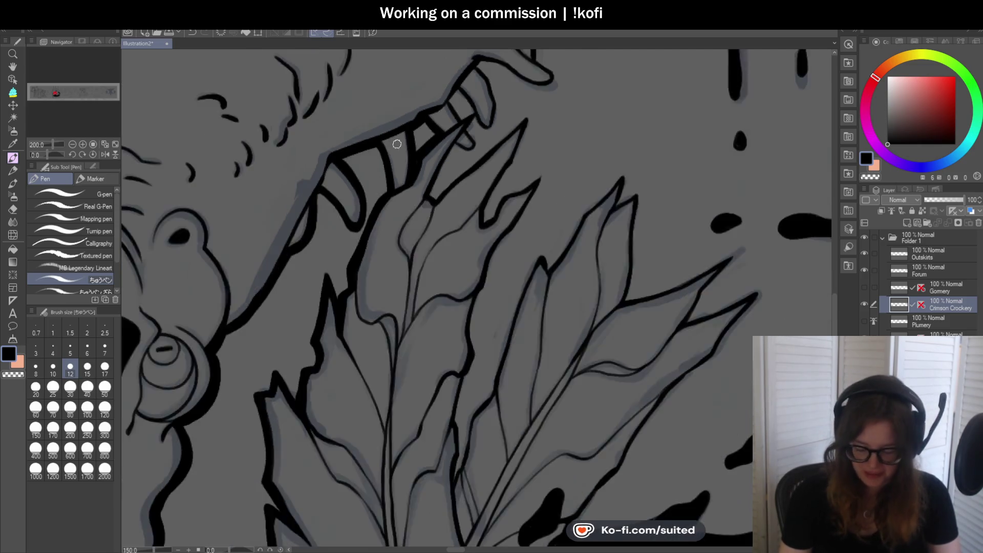
scroll(398, 143, "up", 1)
scroll(455, 140, "up", 2)
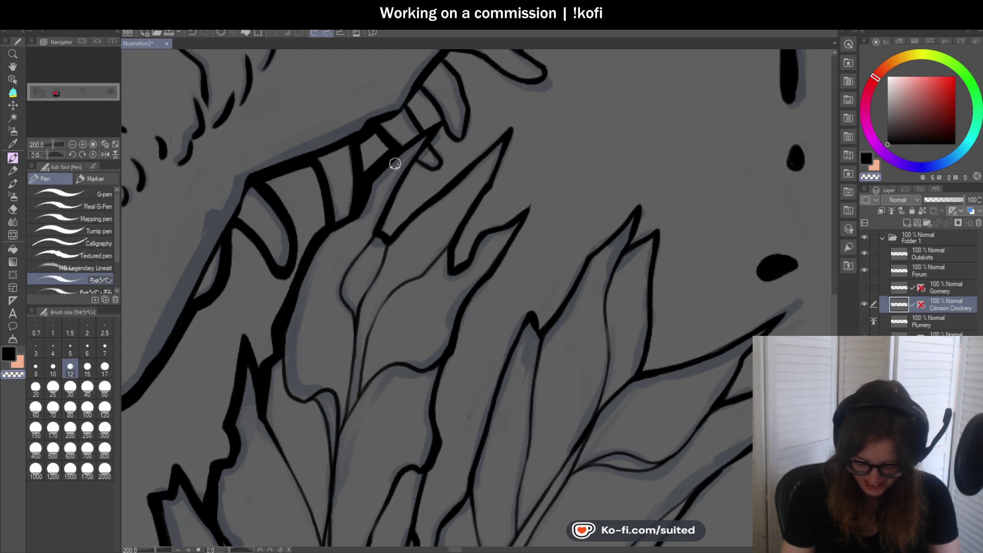
scroll(401, 149, "up", 2)
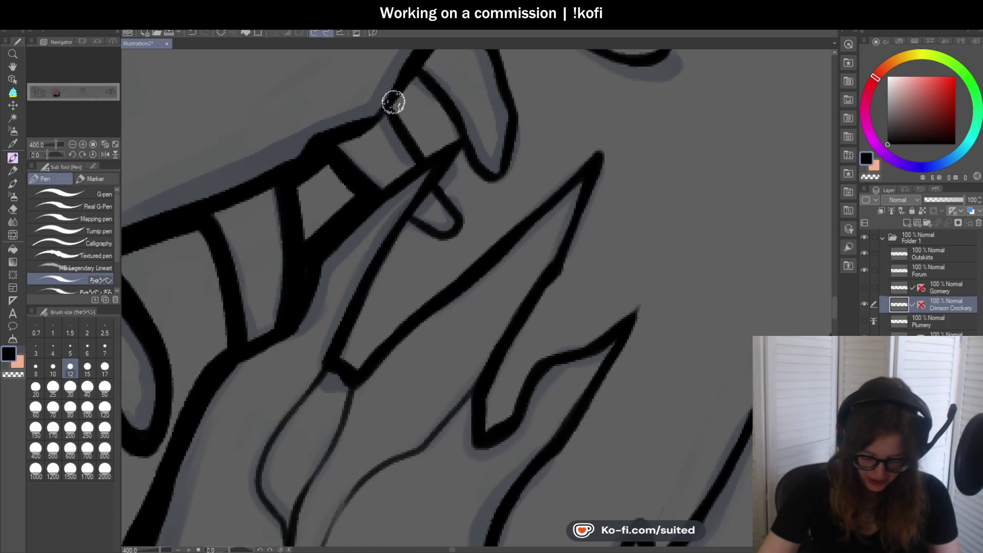
left_click_drag(405, 101, 428, 152)
mouse_move(417, 78)
left_mouse_down()
mouse_move(456, 137)
mouse_move(438, 189)
mouse_move(465, 215)
mouse_move(456, 237)
mouse_move(408, 232)
left_mouse_up()
Thicken the tooth's right outline and run a thick line up to its tip.
key("ctrl+minus")
left_click_drag(450, 193, 433, 237)
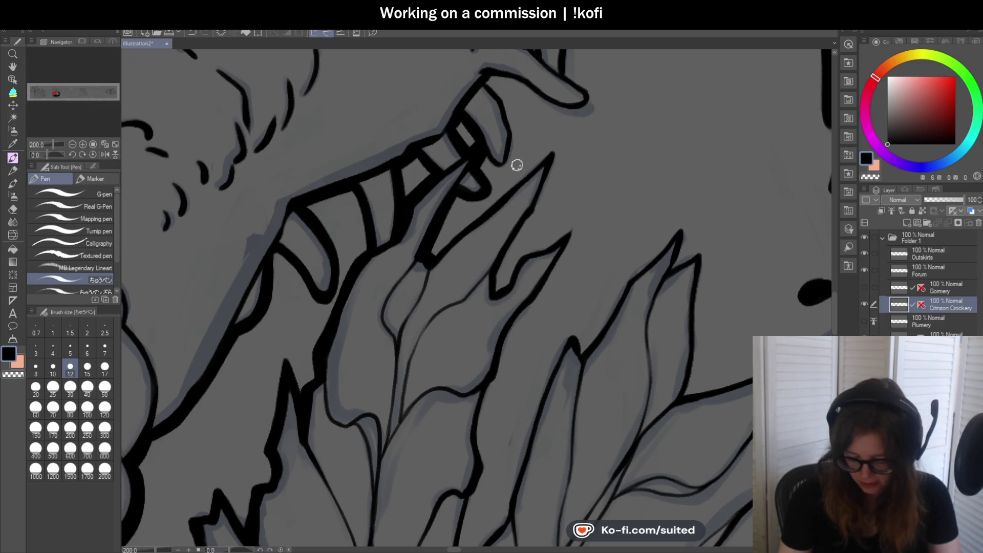
left_click_drag(512, 148, 515, 125)
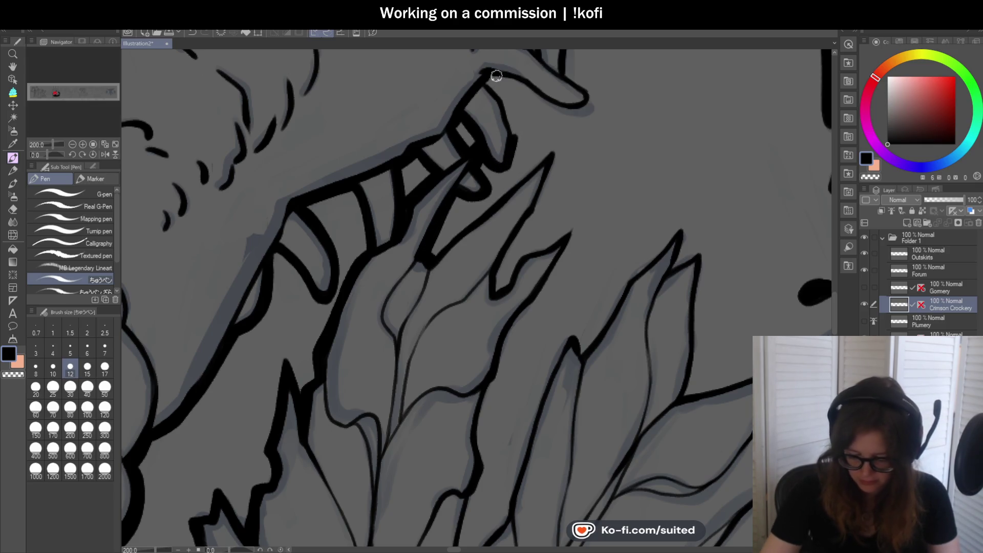
left_click_drag(488, 81, 515, 141)
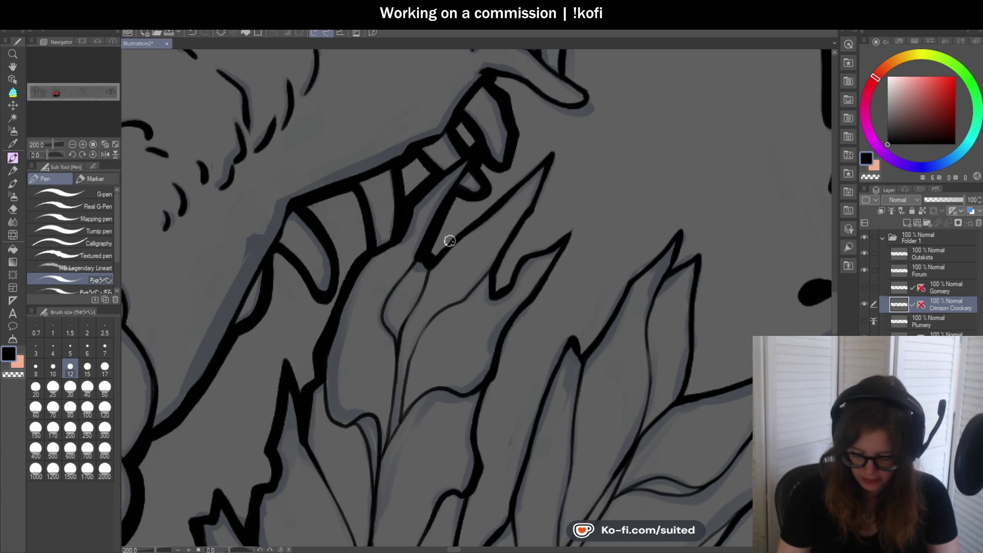
left_click_drag(435, 251, 542, 156)
mouse_move(506, 192)
left_mouse_down()
mouse_move(558, 146)
mouse_move(528, 223)
left_mouse_up()
scroll(458, 214, "down", 3)
scroll(518, 265, "up", 3)
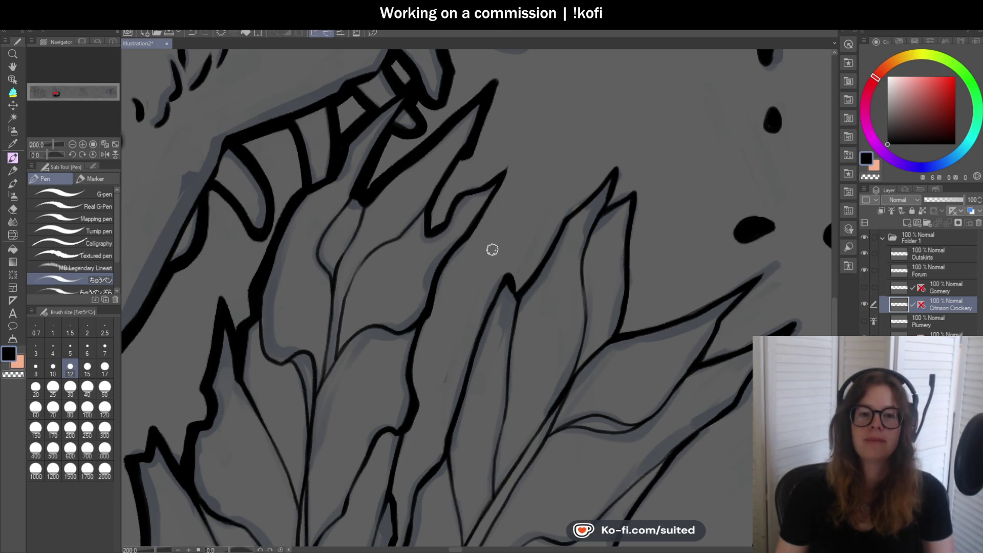
scroll(501, 224, "up", 2)
Ink a thick stroke down the leaf edge, thickening the main stem and branch line.
mouse_move(444, 105)
left_mouse_down()
mouse_move(386, 213)
mouse_move(391, 240)
mouse_move(477, 161)
mouse_move(468, 160)
mouse_move(546, 113)
left_mouse_up()
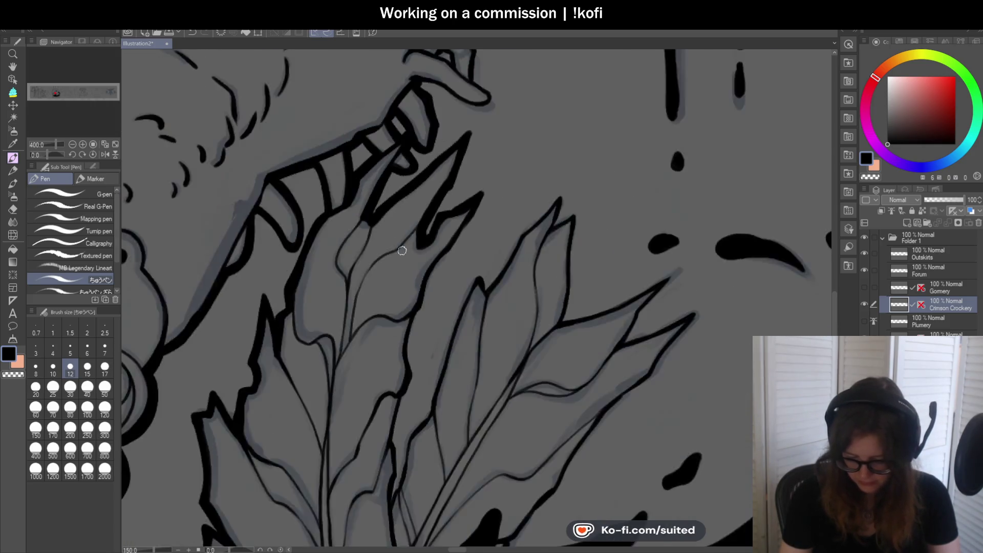
scroll(397, 257, "down", 3)
scroll(497, 149, "up", 2)
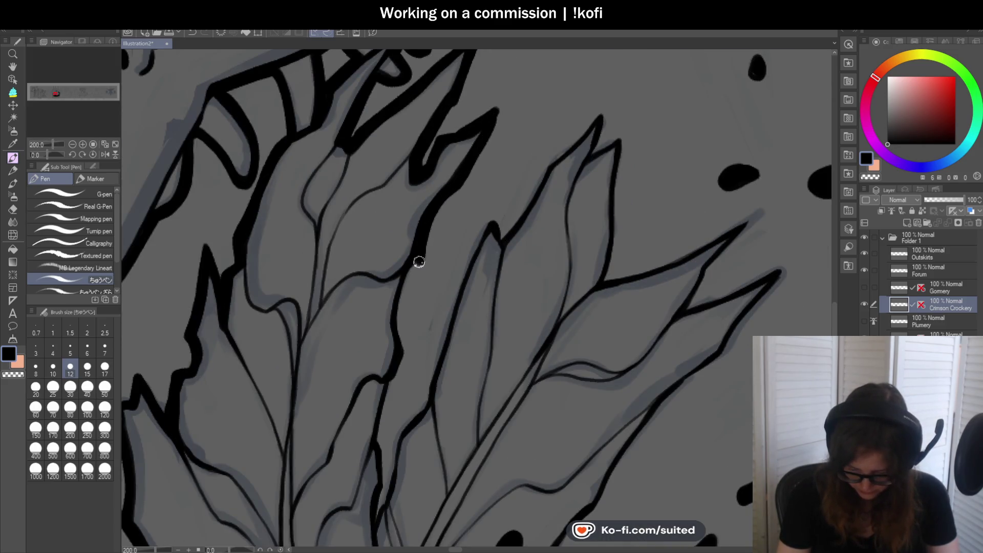
left_click_drag(419, 263, 402, 280)
scroll(483, 186, "down", 2)
scroll(444, 252, "up", 3)
mouse_move(410, 232)
left_mouse_down()
mouse_move(417, 299)
mouse_move(397, 366)
left_mouse_up()
scroll(447, 347, "down", 3)
scroll(447, 348, "up", 3)
mouse_move(434, 213)
left_mouse_down()
mouse_move(408, 321)
mouse_move(414, 418)
mouse_move(404, 461)
mouse_move(462, 282)
mouse_move(509, 225)
left_mouse_up()
scroll(425, 252, "down", 3)
scroll(423, 287, "up", 3)
left_click_drag(420, 266, 358, 417)
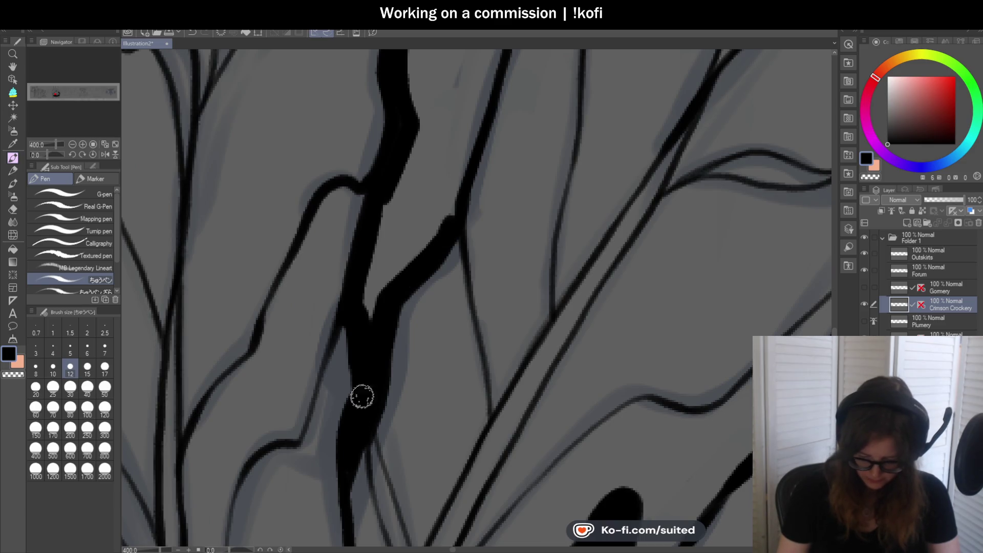
left_click_drag(445, 237, 461, 159)
Redraw the leaf edge stroke and ink the leaf up to its tip and right edge.
scroll(370, 277, "down", 2)
scroll(371, 277, "down", 1)
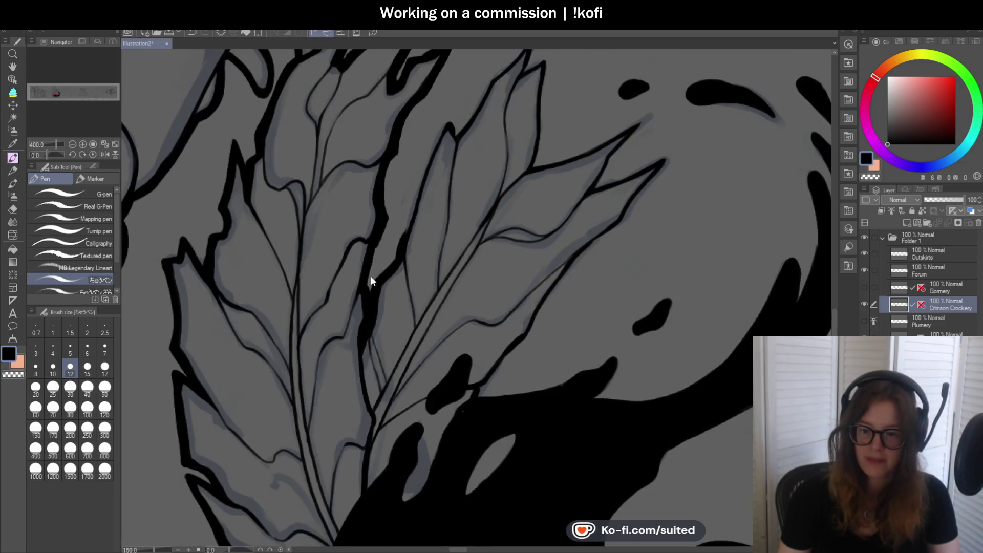
scroll(443, 169, "up", 1)
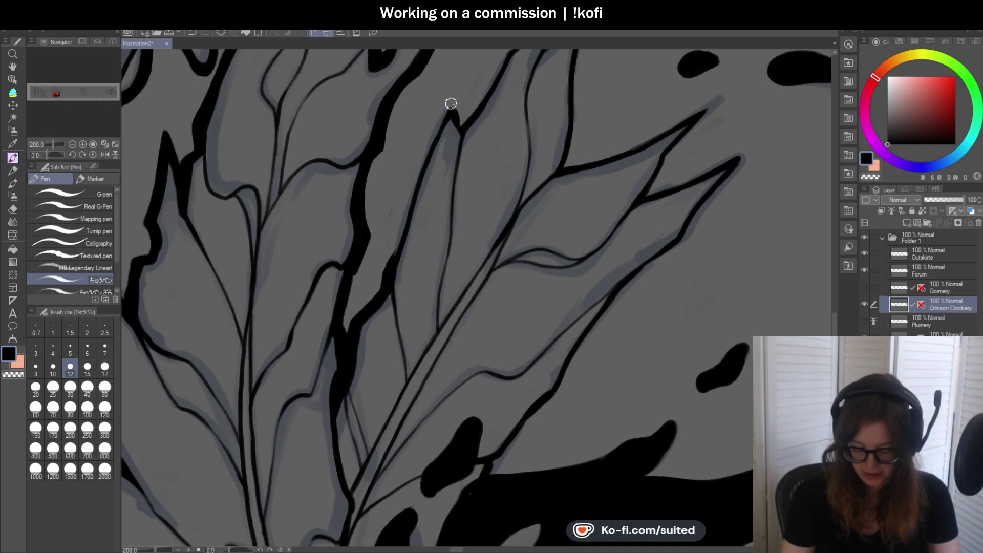
key("ctrl+z")
left_click_drag(422, 168, 395, 247)
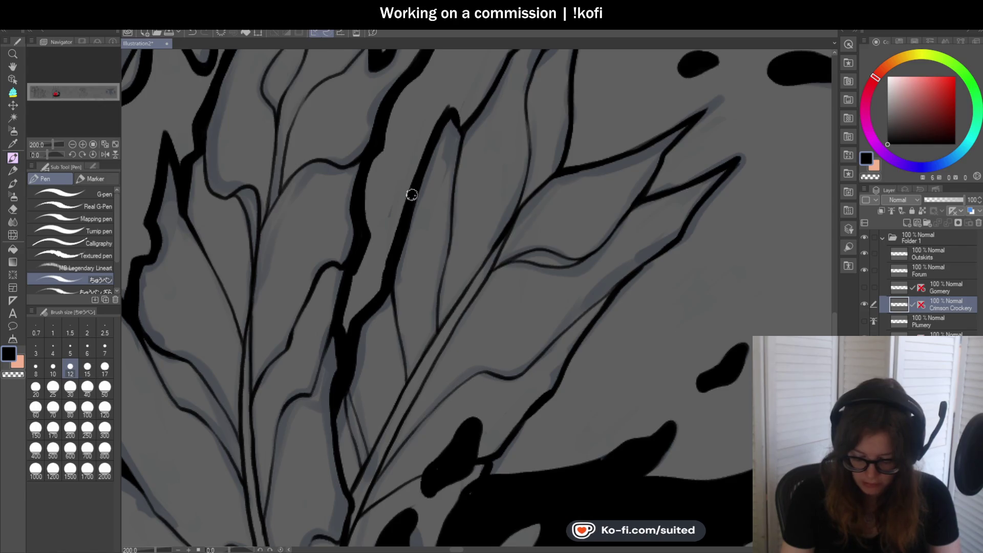
scroll(392, 233, "down", 2)
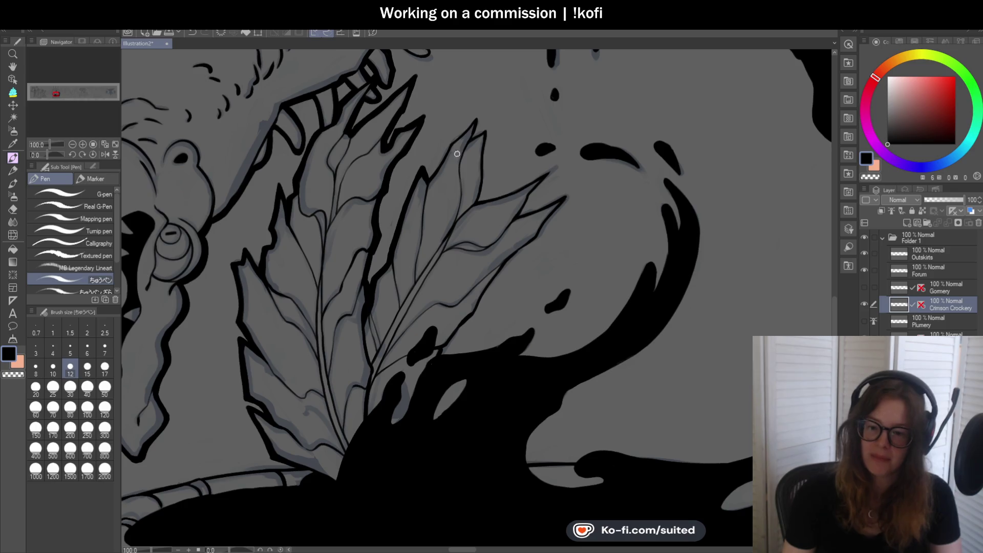
scroll(445, 156, "up", 2)
mouse_move(409, 193)
left_mouse_down()
mouse_move(447, 131)
mouse_move(511, 70)
left_mouse_up()
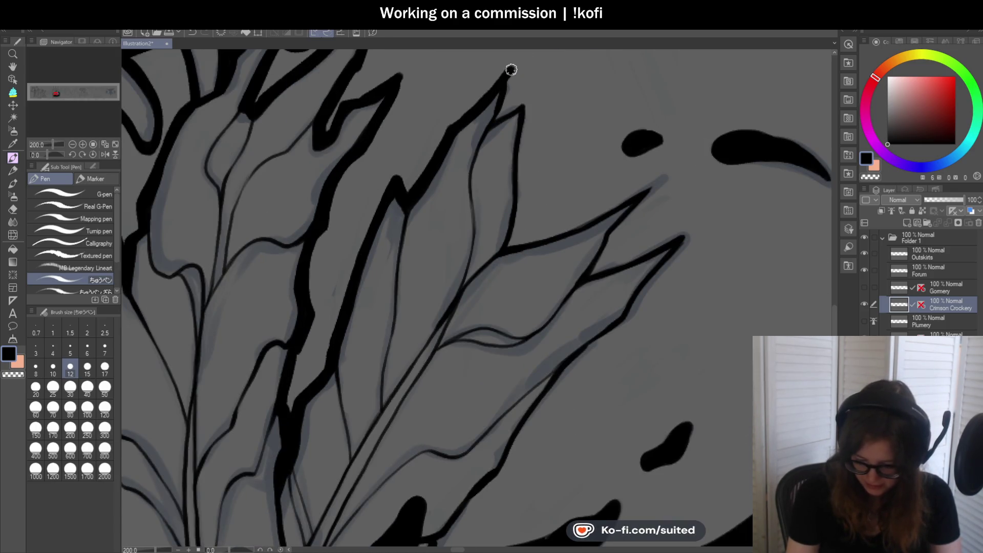
mouse_move(497, 118)
left_mouse_down()
mouse_move(529, 101)
mouse_move(520, 152)
left_mouse_up()
left_click_drag(519, 211, 509, 245)
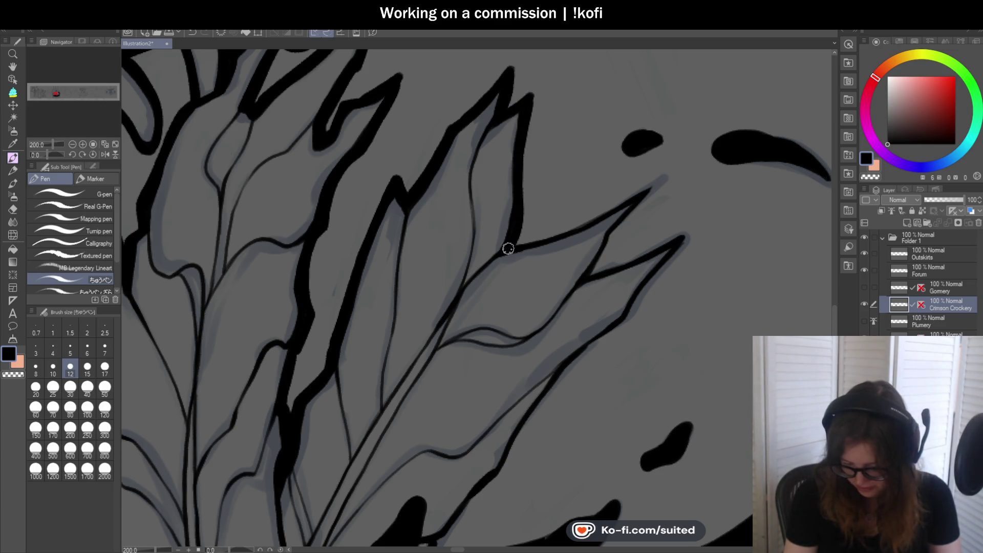
left_click_drag(523, 169, 509, 251)
Extend the branch strokes up and right, redraw the leaf-tip line, and thicken the thin edge.
scroll(490, 170, "down", 5)
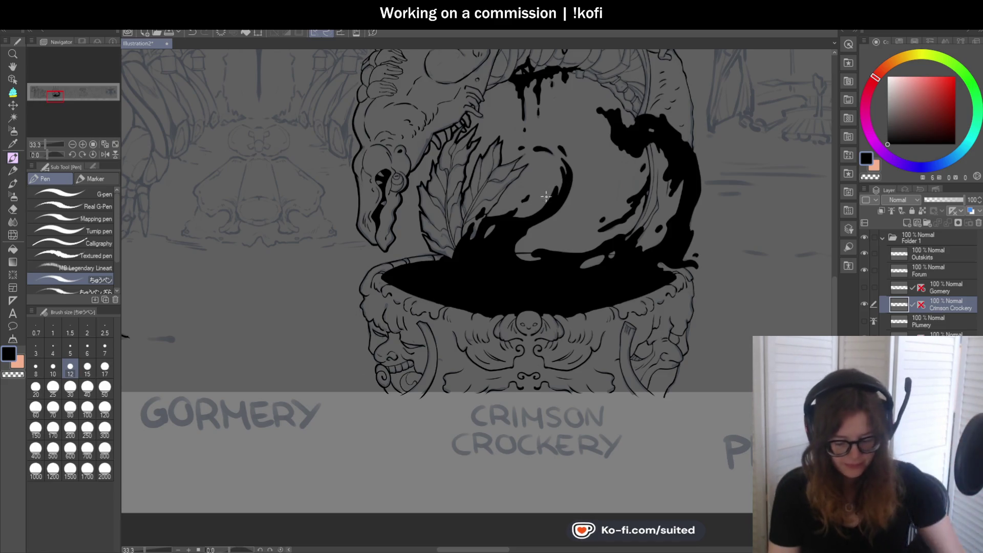
scroll(565, 164, "up", 5)
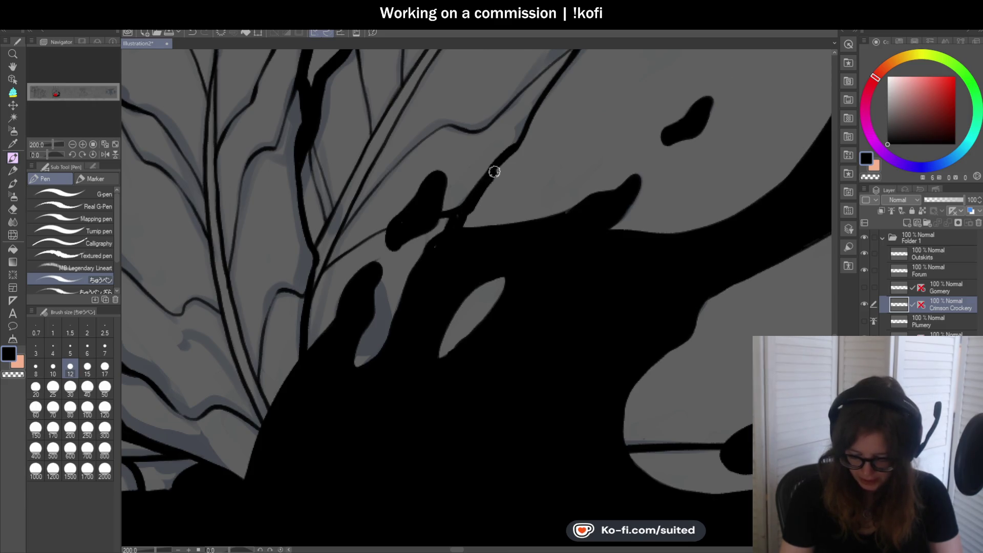
left_click_drag(510, 158, 539, 109)
scroll(539, 108, "down", 4)
scroll(417, 307, "up", 2)
left_click_drag(481, 195, 570, 102)
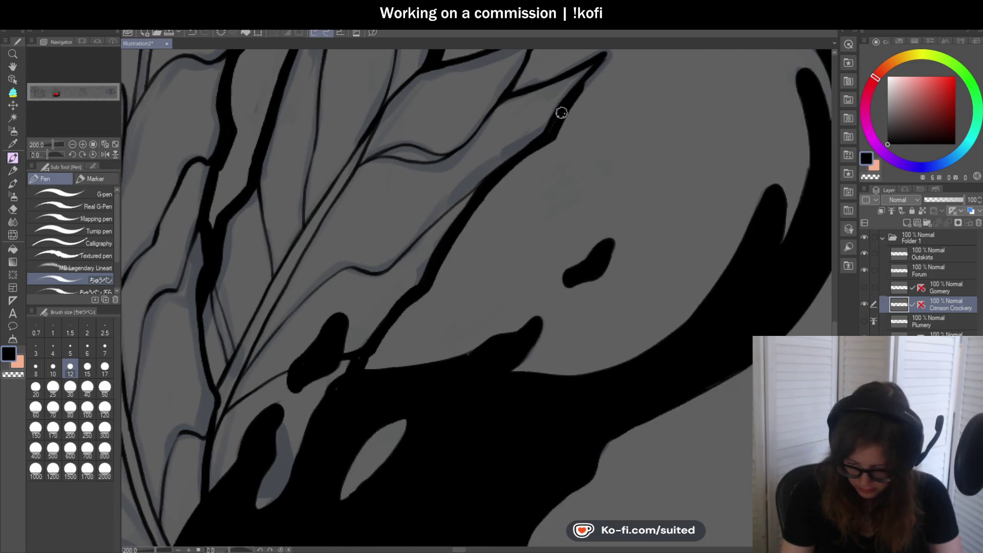
scroll(615, 53, "down", 4)
scroll(511, 128, "up", 4)
left_click_drag(395, 164, 445, 147)
key("ctrl+z")
left_click_drag(391, 164, 536, 105)
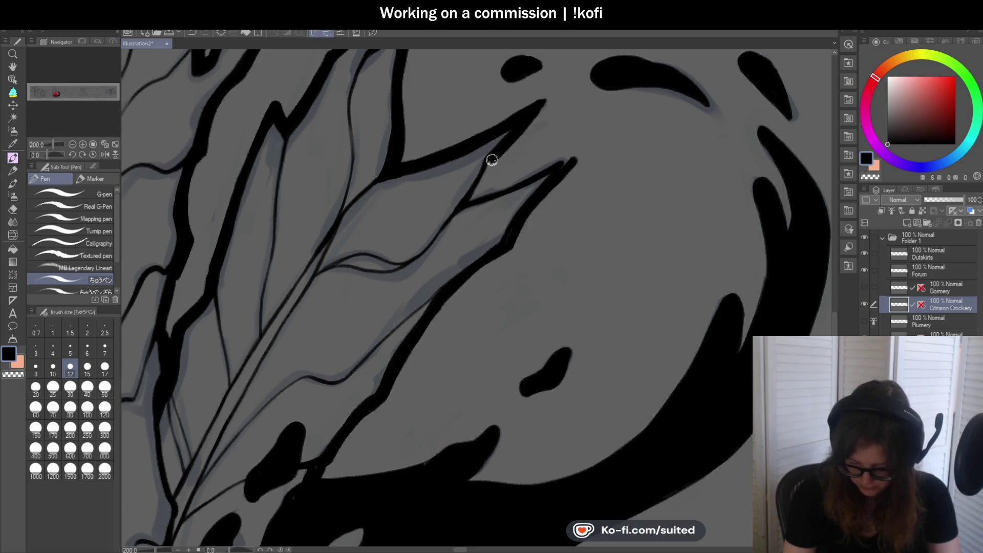
left_click_drag(476, 196, 563, 162)
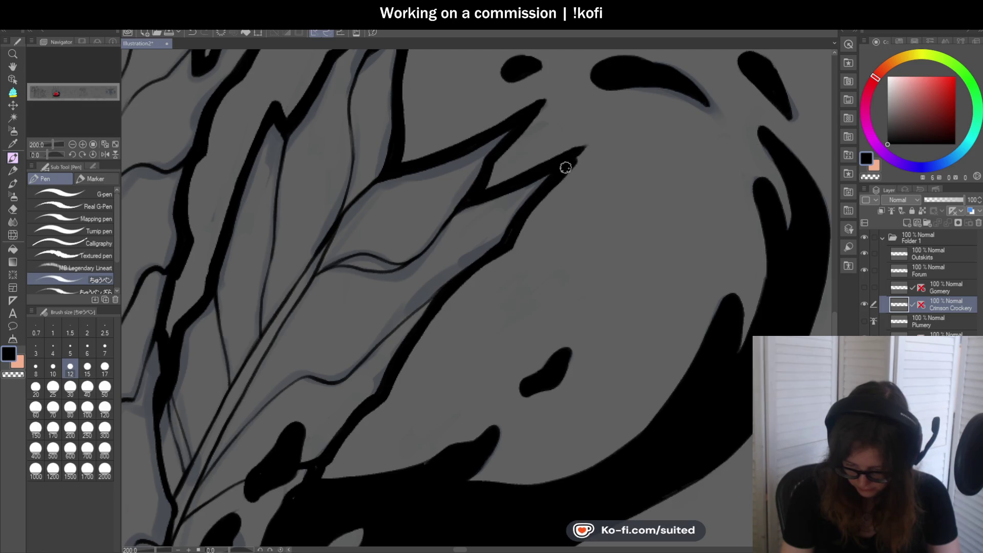
Thicken the claw's lower outline and ink the fingertip outline beside the drips.
scroll(531, 110, "down", 6)
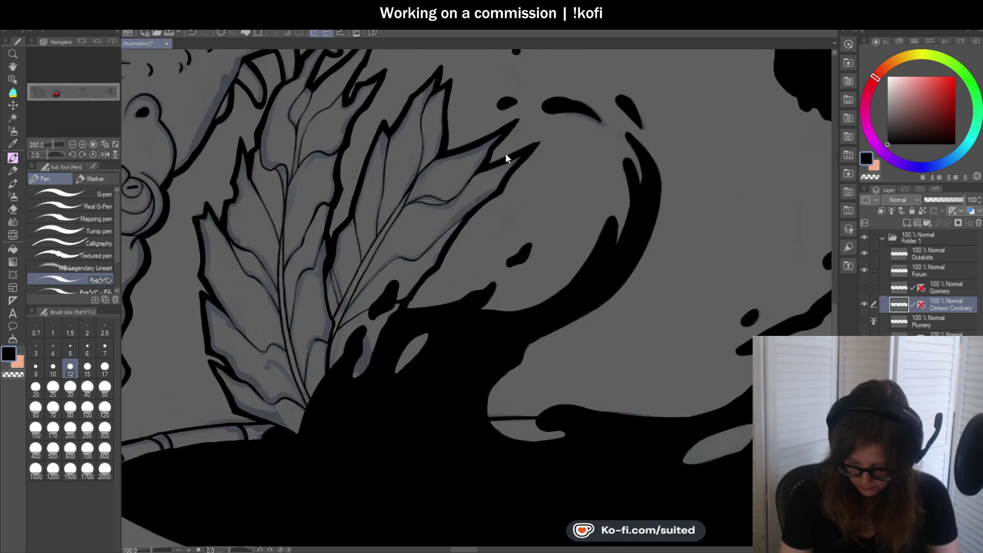
scroll(490, 104, "up", 6)
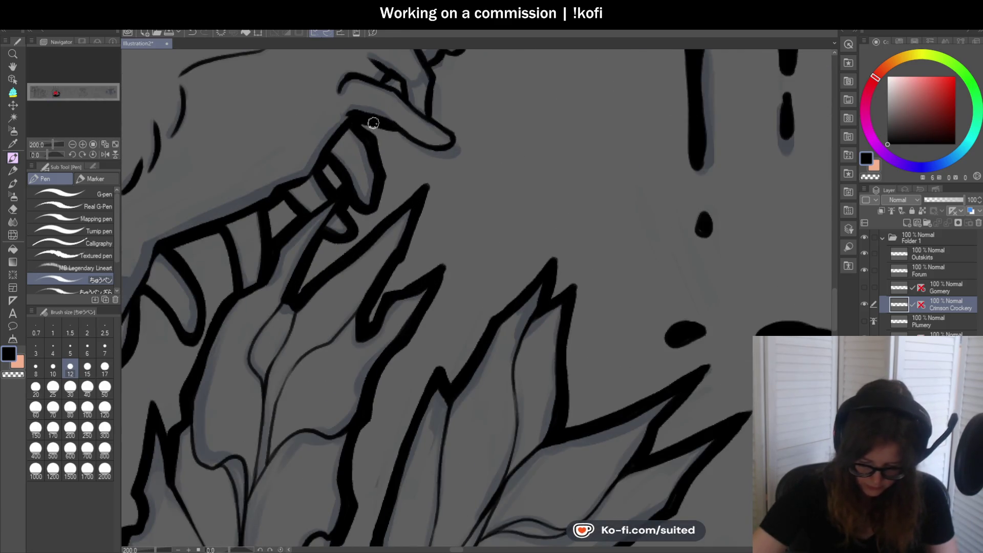
left_click_drag(413, 144, 440, 149)
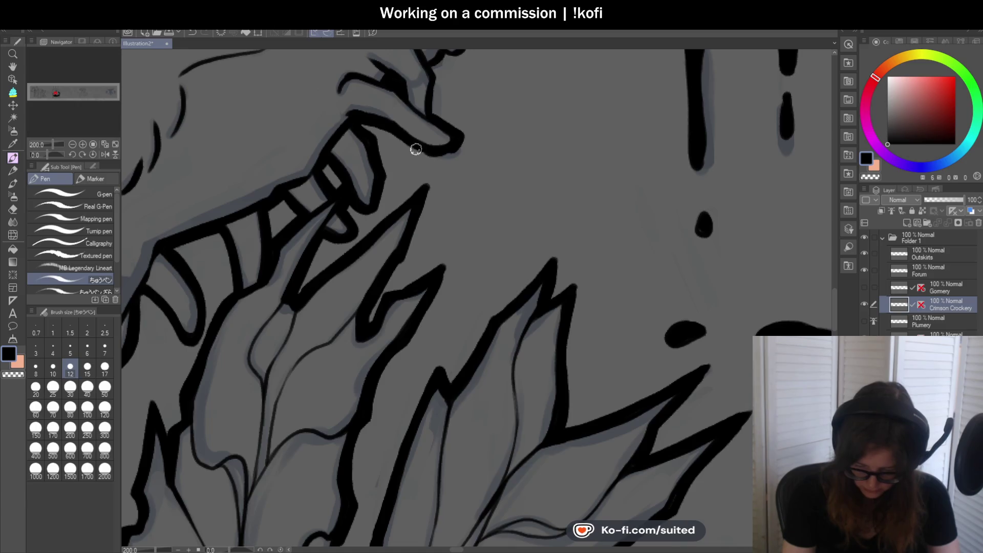
scroll(417, 150, "down", 3)
scroll(420, 151, "up", 3)
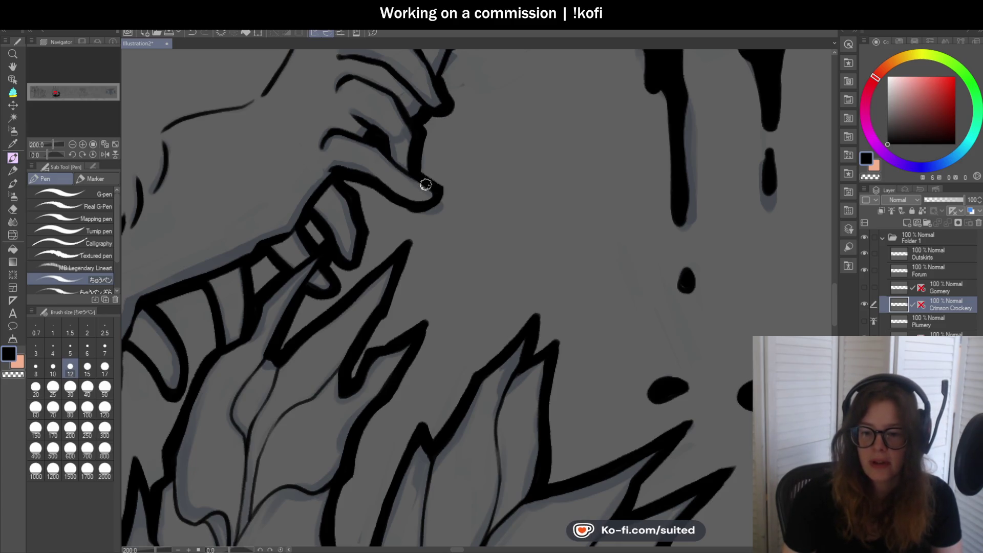
scroll(421, 186, "down", 3)
scroll(375, 184, "up", 3)
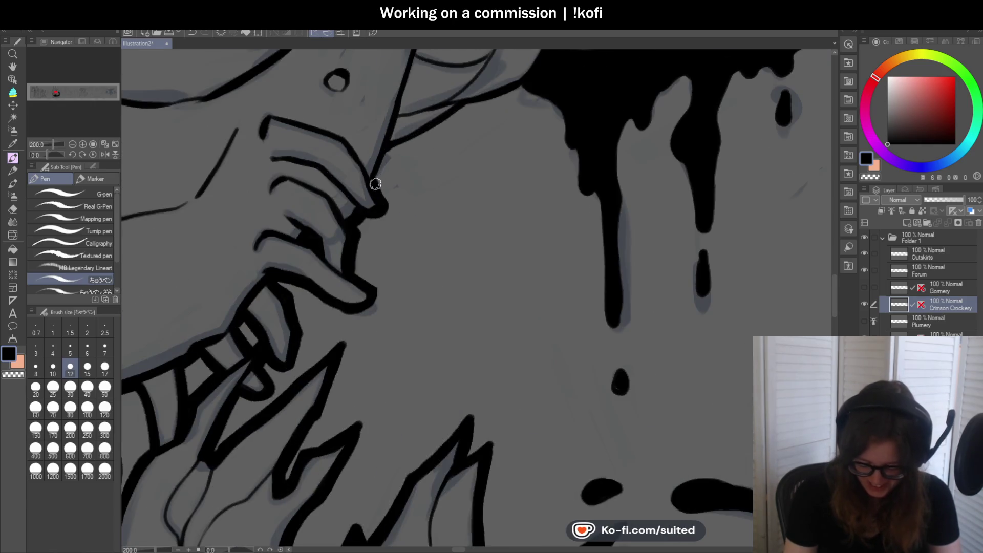
left_click_drag(389, 149, 533, 82)
scroll(463, 118, "down", 4)
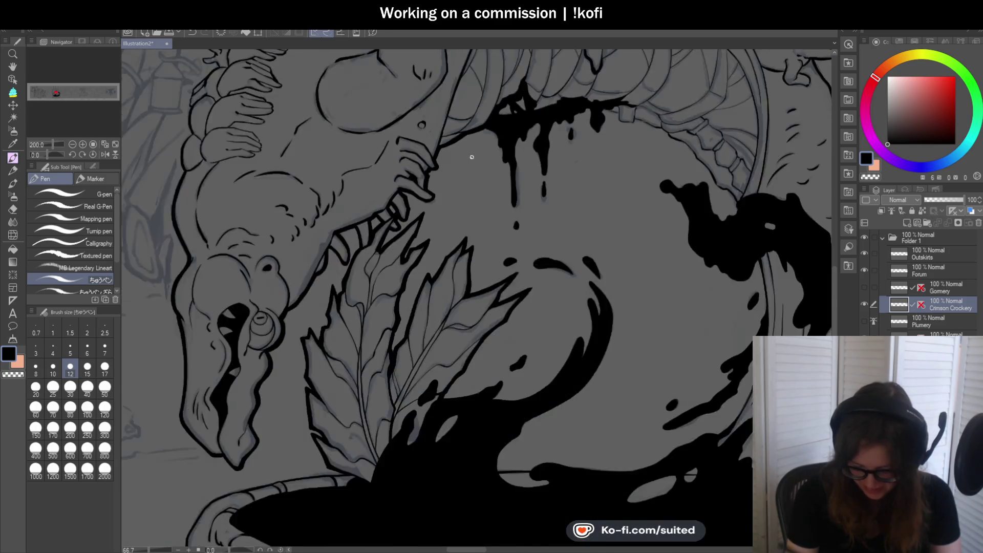
scroll(472, 157, "down", 2)
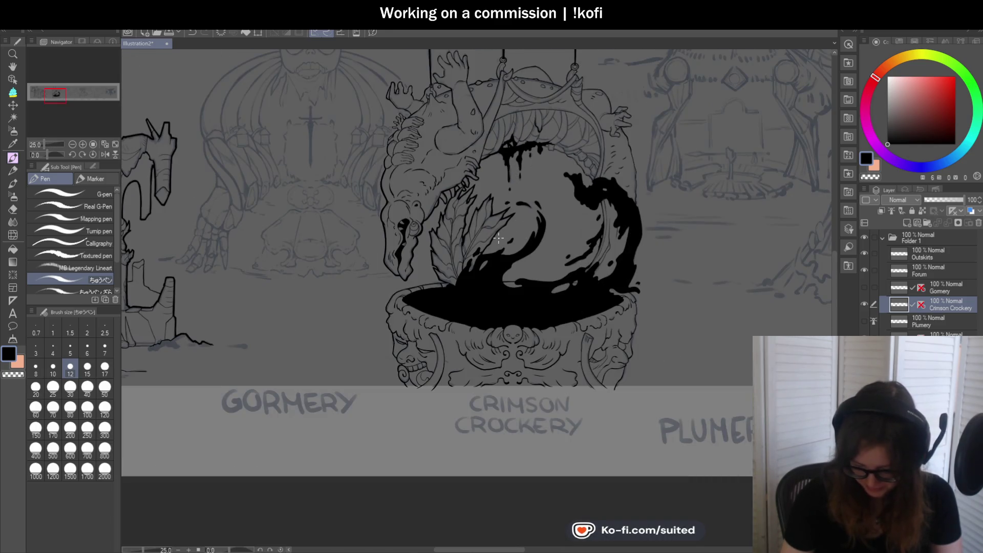
Ink the shoulder and arm outline up to the neck, redoing one stroke thinner.
scroll(410, 127, "up", 6)
left_click_drag(357, 139, 347, 225)
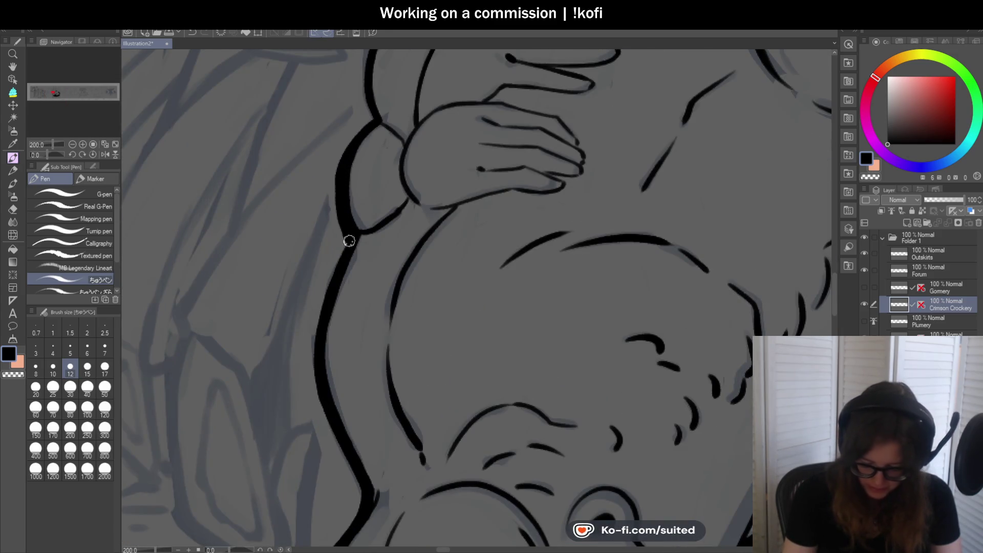
scroll(349, 239, "down", 2)
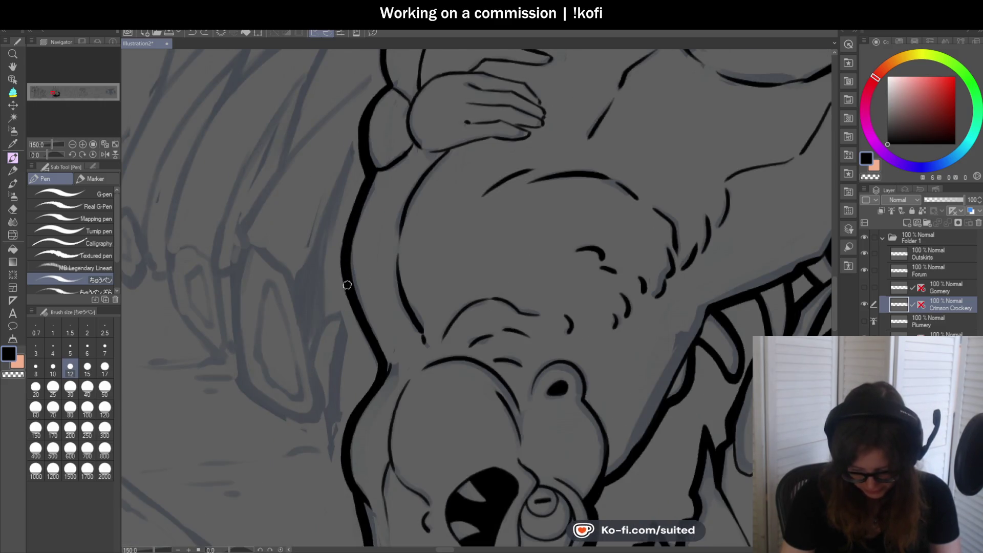
scroll(363, 198, "down", 4)
scroll(381, 183, "up", 5)
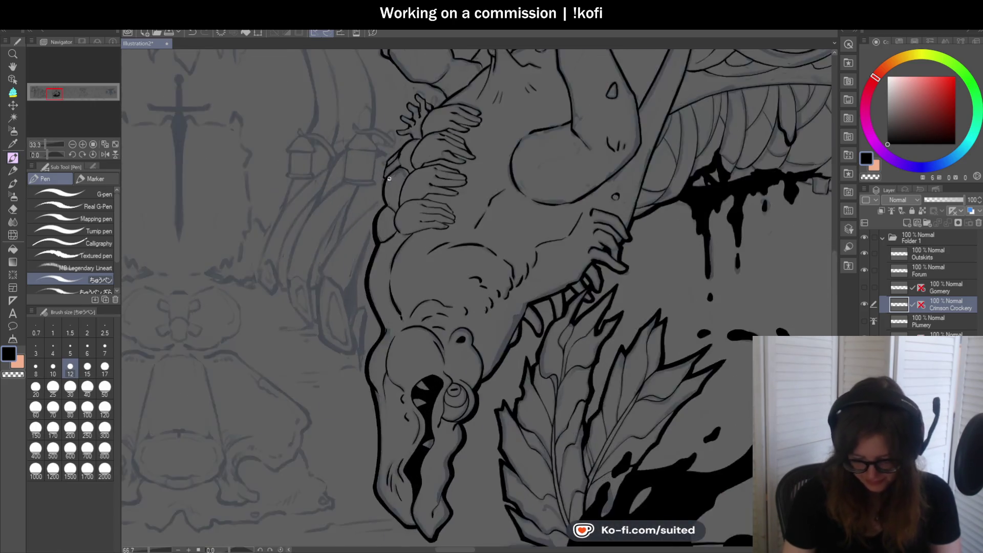
left_click_drag(377, 194, 385, 252)
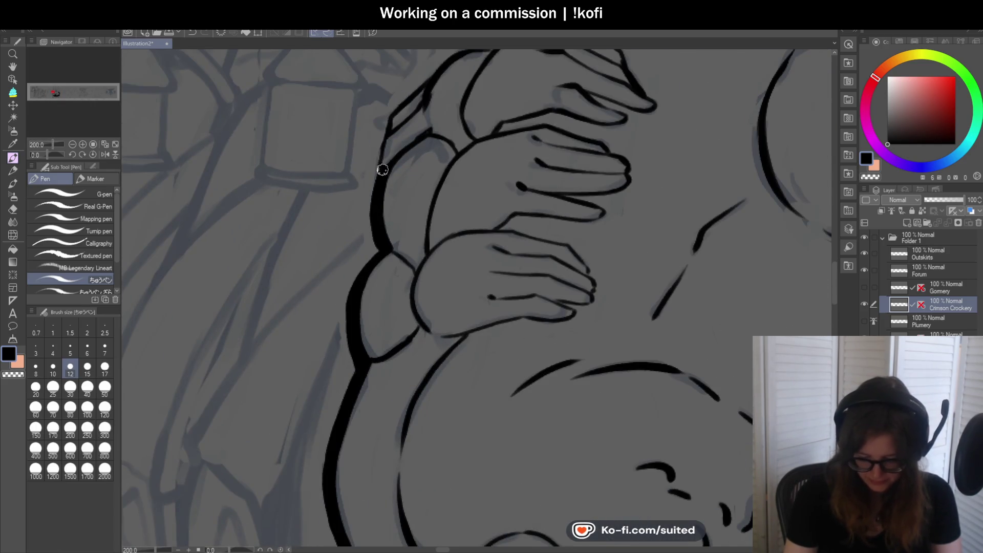
left_click_drag(386, 130, 431, 72)
scroll(343, 220, "down", 2)
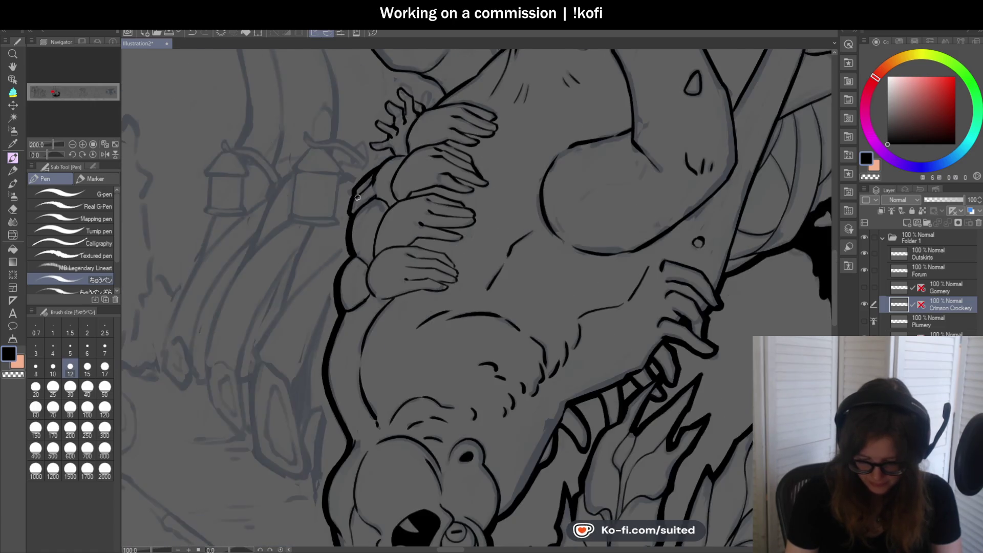
scroll(365, 189, "up", 4)
mouse_move(365, 190)
left_mouse_down()
mouse_move(432, 136)
mouse_move(413, 110)
left_mouse_up()
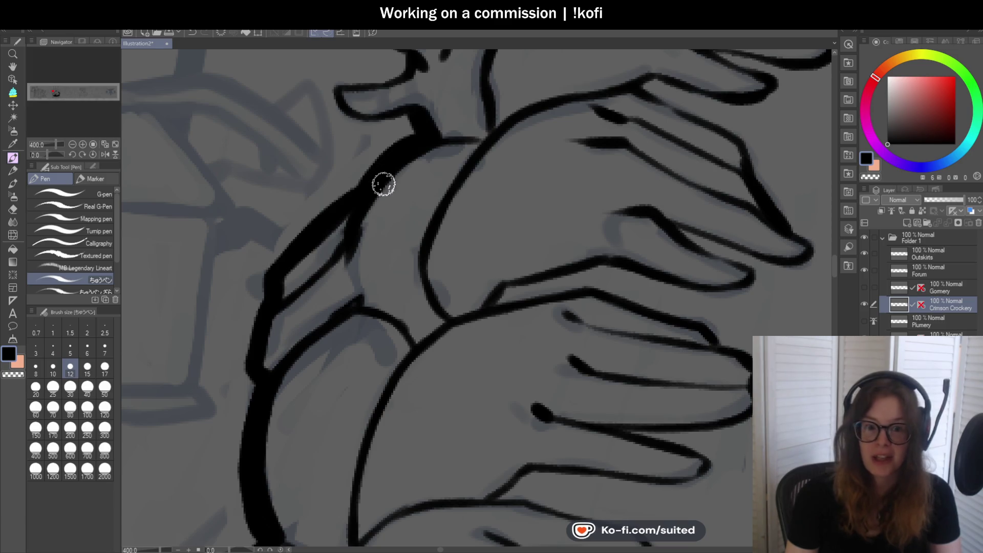
scroll(384, 182, "up", 3)
key("ctrl+z")
mouse_move(305, 162)
left_mouse_down()
mouse_move(378, 193)
mouse_move(325, 198)
mouse_move(307, 161)
mouse_move(375, 150)
left_mouse_up()
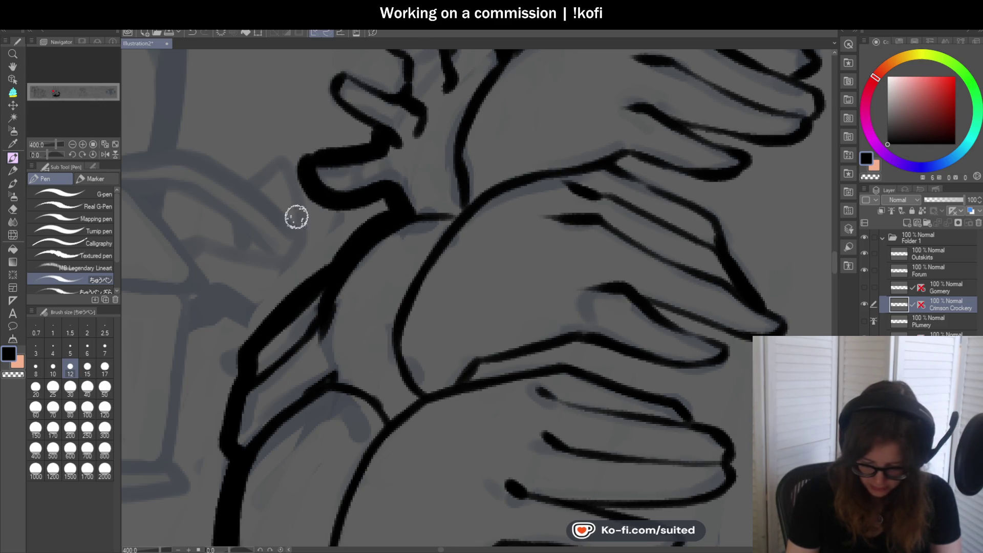
Ink the upper-left finger outline, redrawing it as a loop around its tip.
left_click_drag(305, 204, 256, 250)
key("ctrl+z")
left_click_drag(279, 132, 293, 126)
key("ctrl+z")
key("ctrl+z")
mouse_move(287, 160)
left_mouse_down()
mouse_move(278, 147)
mouse_move(307, 125)
mouse_move(350, 142)
mouse_move(357, 182)
left_mouse_up()
scroll(351, 105, "down", 3)
scroll(351, 106, "up", 3)
key("ctrl+z")
Ink an arc over the fingertip and the line along the arm's upper edge.
mouse_move(324, 125)
left_mouse_down()
mouse_move(353, 114)
mouse_move(400, 134)
left_mouse_up()
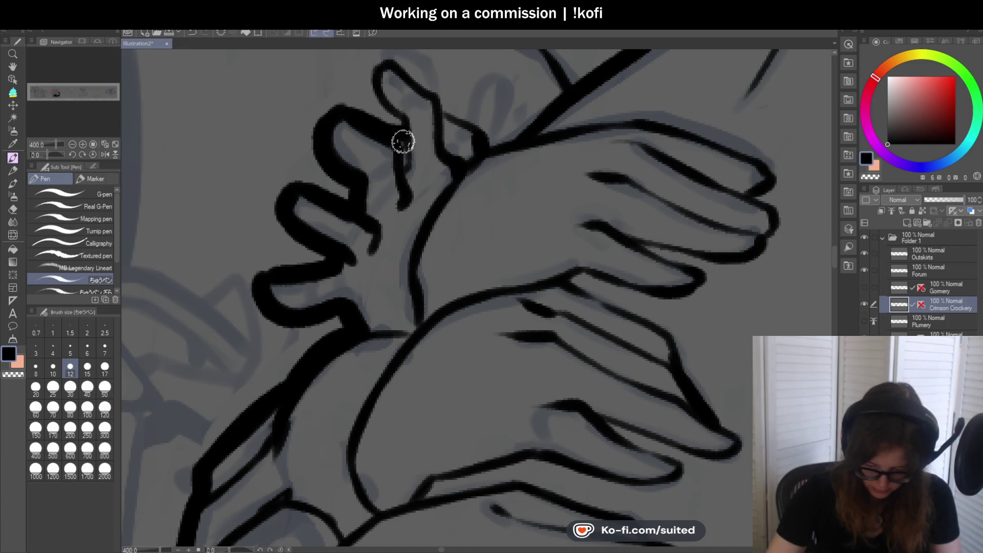
scroll(369, 95, "down", 3)
scroll(367, 125, "up", 2)
mouse_move(332, 110)
left_mouse_down()
mouse_move(395, 169)
mouse_move(428, 176)
mouse_move(441, 195)
left_mouse_up()
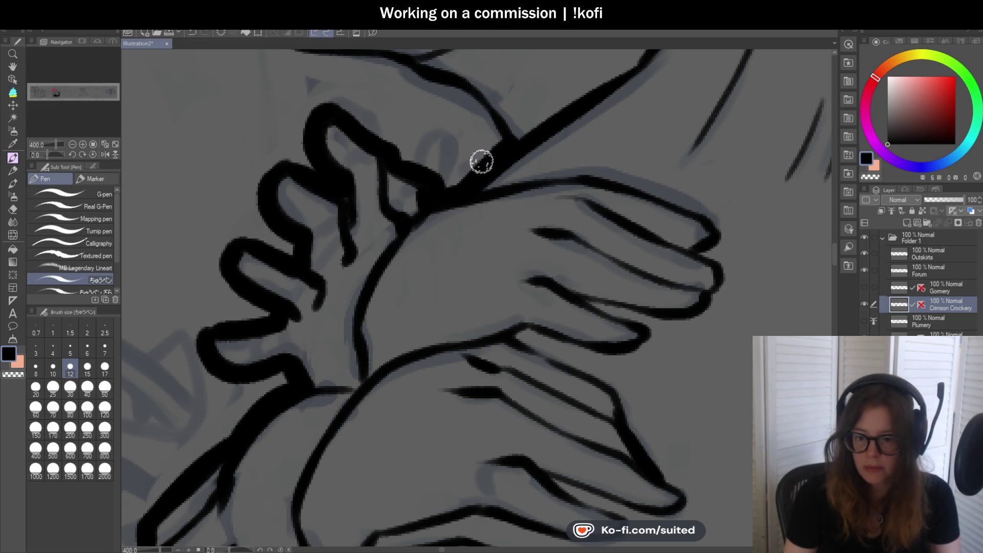
key("ctrl+z")
left_click_drag(454, 196, 501, 145)
scroll(500, 145, "down", 5)
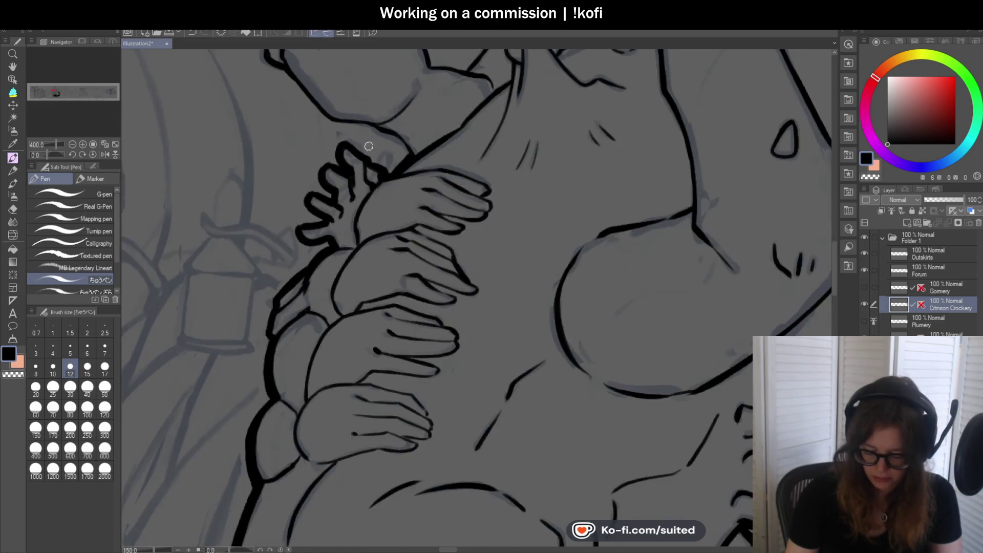
scroll(391, 132, "up", 5)
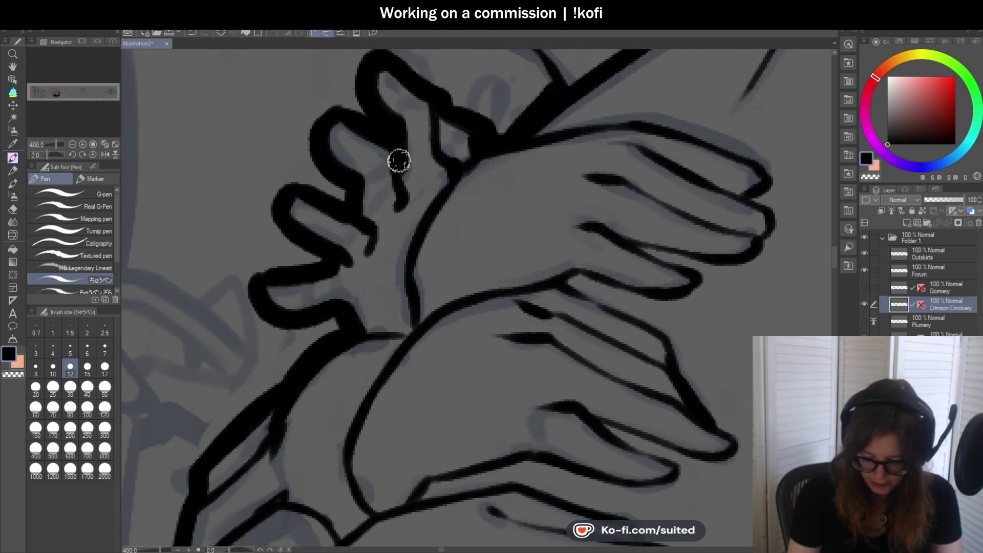
scroll(399, 162, "down", 7)
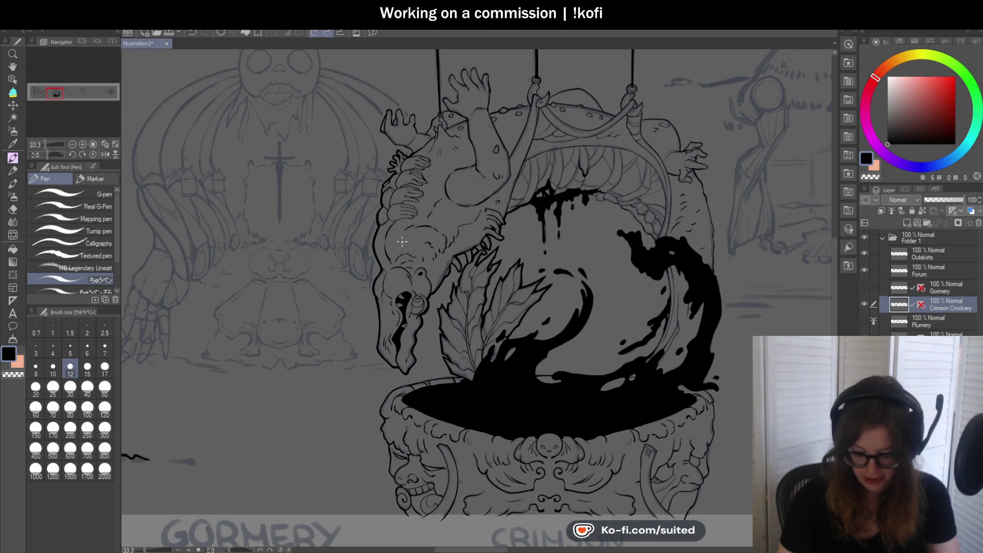
scroll(412, 214, "down", 1)
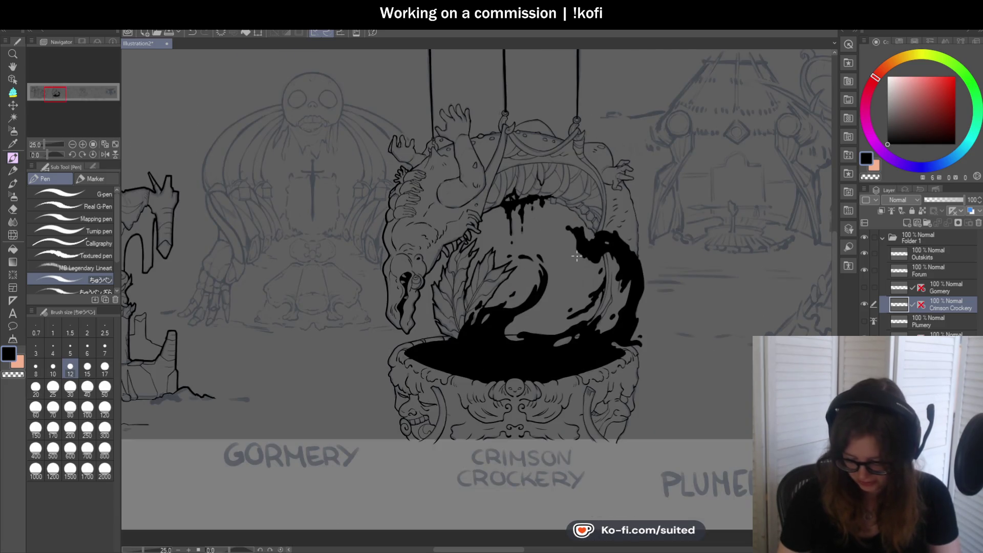
Rotate the canvas about 50 degrees and darken the arm outline with thick strokes.
scroll(455, 226, "up", 3)
left_click_drag(54, 155, 84, 156)
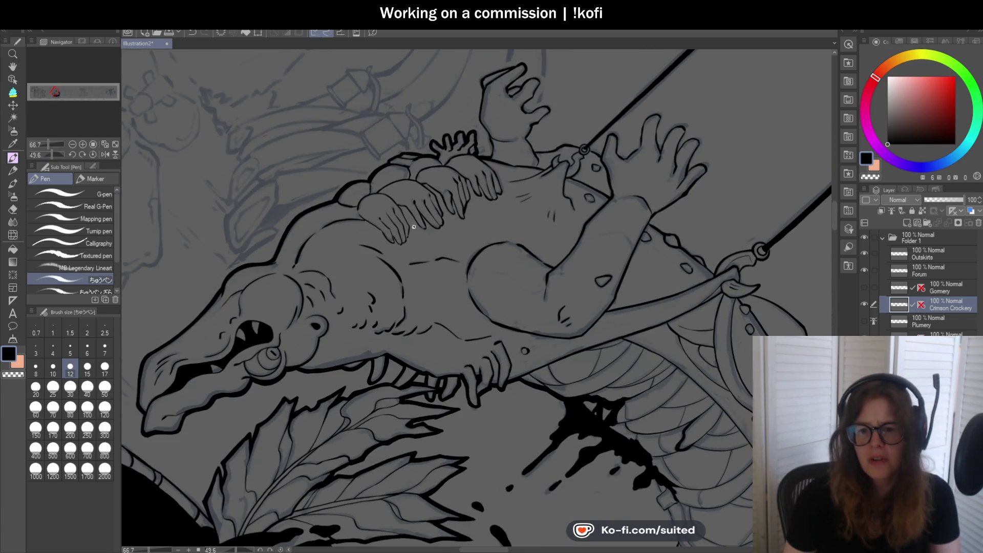
scroll(414, 227, "down", 1)
scroll(413, 154, "up", 6)
mouse_move(396, 127)
left_mouse_down()
mouse_move(408, 187)
mouse_move(405, 255)
left_mouse_up()
mouse_move(408, 190)
left_mouse_down()
mouse_move(395, 263)
mouse_move(325, 165)
mouse_move(313, 110)
mouse_move(323, 170)
left_mouse_up()
scroll(351, 242, "down", 2)
scroll(351, 190, "up", 1)
scroll(351, 189, "up", 2)
scroll(320, 225, "down", 2)
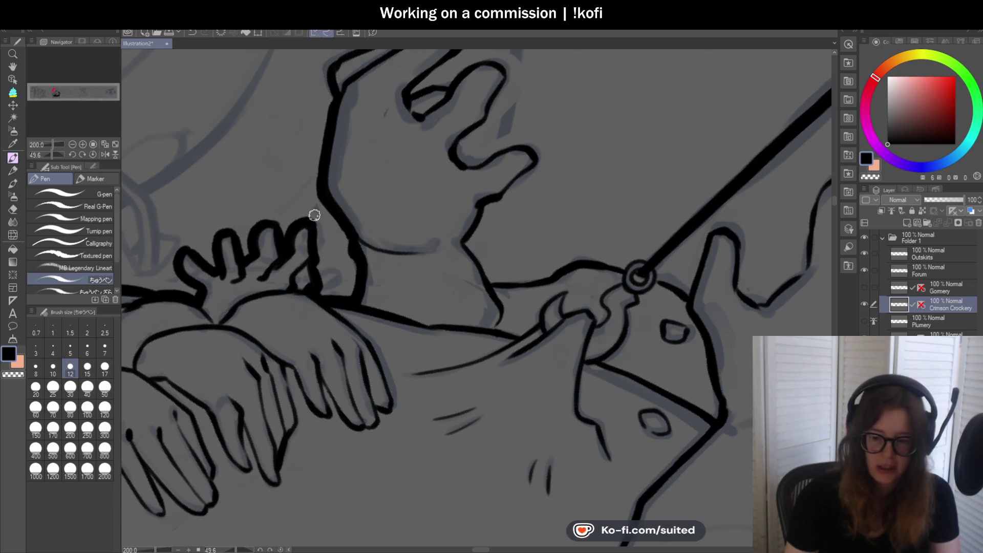
scroll(315, 219, "down", 2)
scroll(351, 114, "up", 3)
Ink the hand's left outline, top edge and top fingertip, retracing to thicken.
mouse_move(323, 164)
left_mouse_down()
mouse_move(315, 131)
mouse_move(349, 65)
left_mouse_up()
scroll(350, 65, "down", 2)
scroll(366, 92, "up", 2)
mouse_move(292, 136)
left_mouse_down()
mouse_move(328, 103)
mouse_move(453, 63)
mouse_move(314, 108)
mouse_move(286, 141)
left_mouse_up()
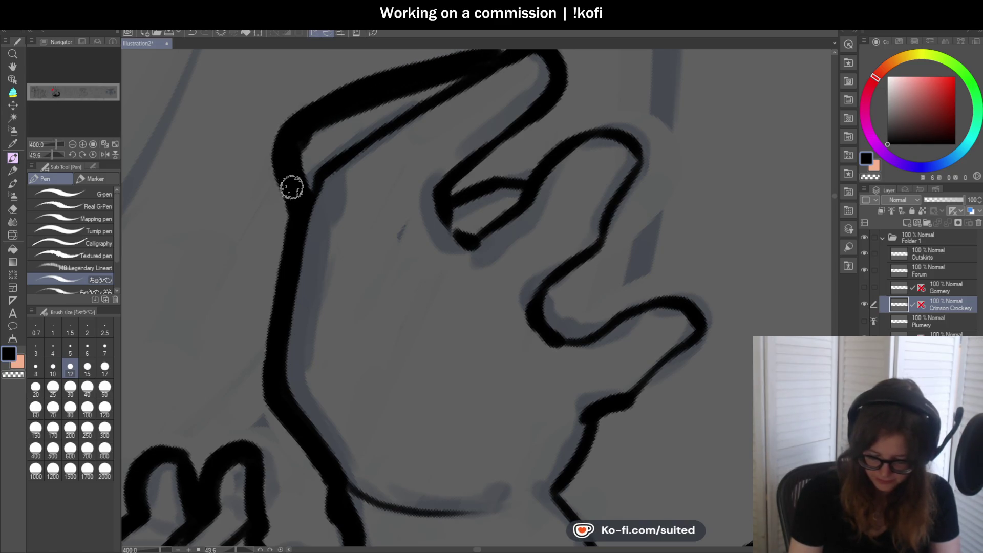
scroll(307, 210, "down", 2)
scroll(440, 140, "up", 2)
mouse_move(397, 134)
left_mouse_down()
mouse_move(425, 128)
mouse_move(455, 167)
left_mouse_up()
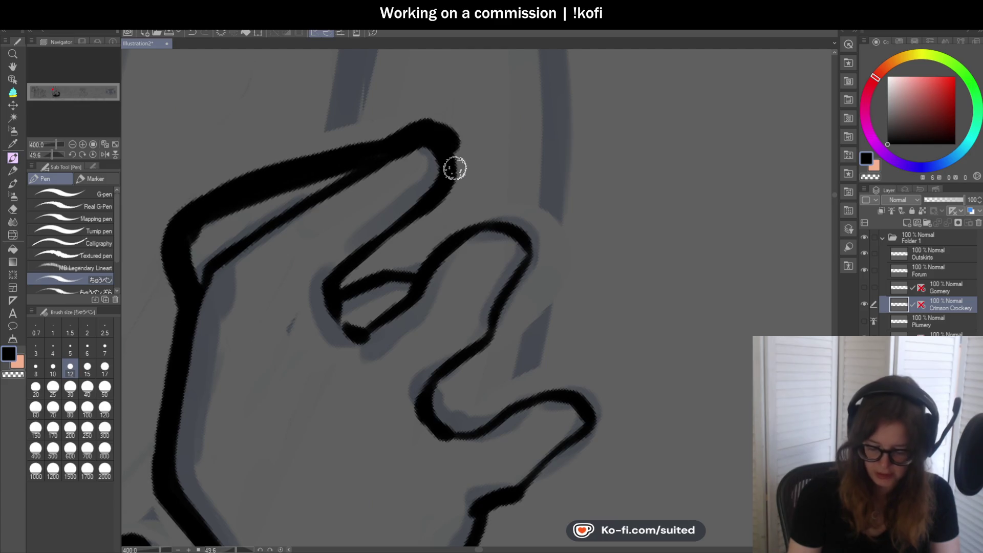
scroll(478, 131, "up", 2)
mouse_move(287, 143)
left_mouse_down()
mouse_move(424, 150)
mouse_move(445, 132)
mouse_move(432, 184)
mouse_move(333, 258)
left_mouse_up()
scroll(447, 146, "down", 2)
Thicken the next finger's loop, tip and joint outlines in bold ink.
left_click_drag(476, 207, 404, 222)
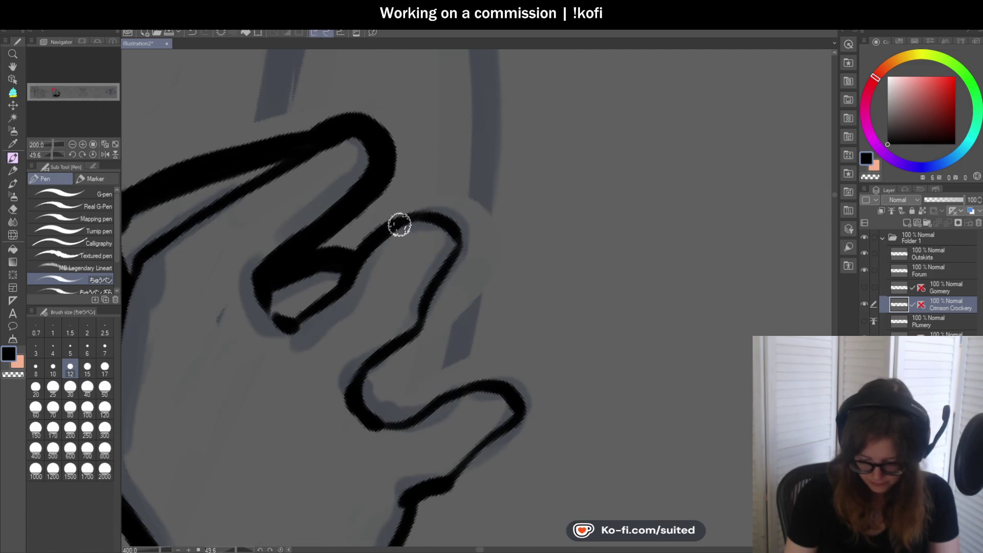
left_click_drag(348, 252, 476, 248)
scroll(538, 358, "down", 2)
scroll(441, 162, "up", 2)
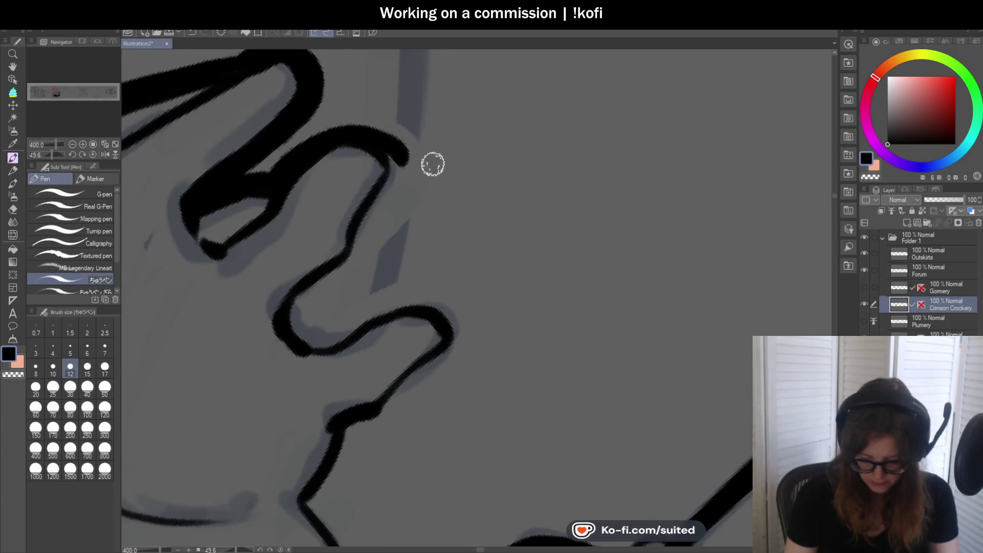
mouse_move(274, 182)
left_mouse_down()
mouse_move(340, 136)
mouse_move(390, 185)
mouse_move(323, 281)
mouse_move(305, 334)
mouse_move(292, 303)
mouse_move(290, 313)
left_mouse_up()
scroll(434, 160, "down", 3)
scroll(434, 160, "up", 3)
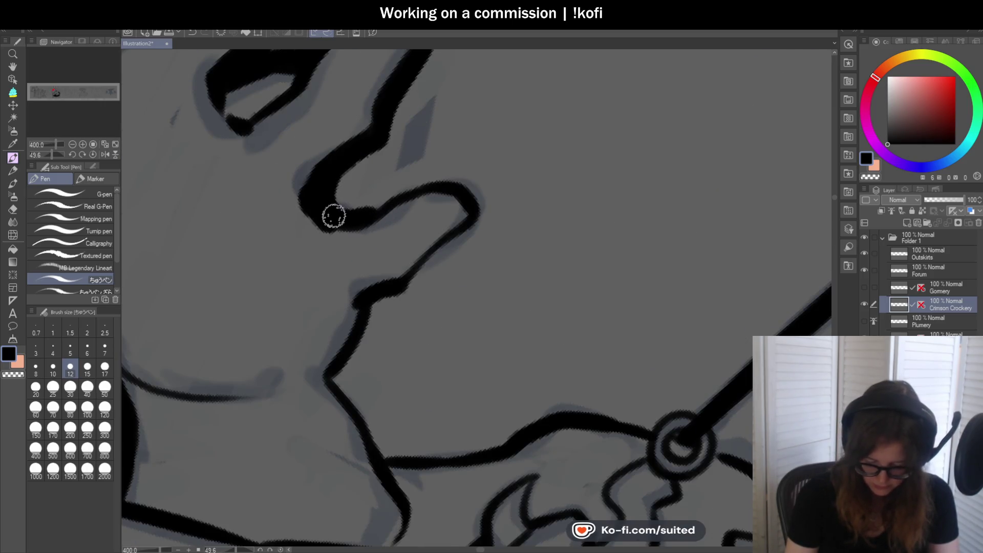
mouse_move(371, 202)
left_mouse_down()
mouse_move(439, 175)
mouse_move(480, 202)
mouse_move(480, 221)
mouse_move(456, 247)
left_mouse_up()
mouse_move(481, 213)
left_mouse_down()
mouse_move(408, 294)
mouse_move(366, 312)
left_mouse_up()
scroll(481, 216, "down", 3)
scroll(445, 253, "up", 3)
mouse_move(432, 217)
left_mouse_down()
mouse_move(402, 287)
mouse_move(458, 376)
left_mouse_up()
scroll(401, 213, "down", 3)
scroll(413, 266, "up", 3)
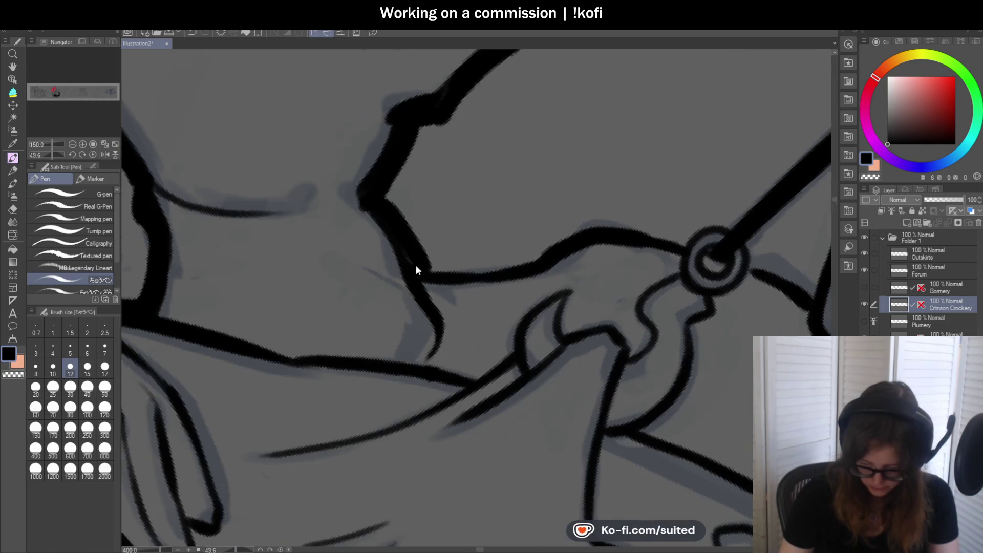
left_click_drag(426, 275, 381, 197)
Reset the canvas upright and ink the upper-left and top of the hook's ring.
left_click(92, 154)
scroll(149, 221, "down", 5)
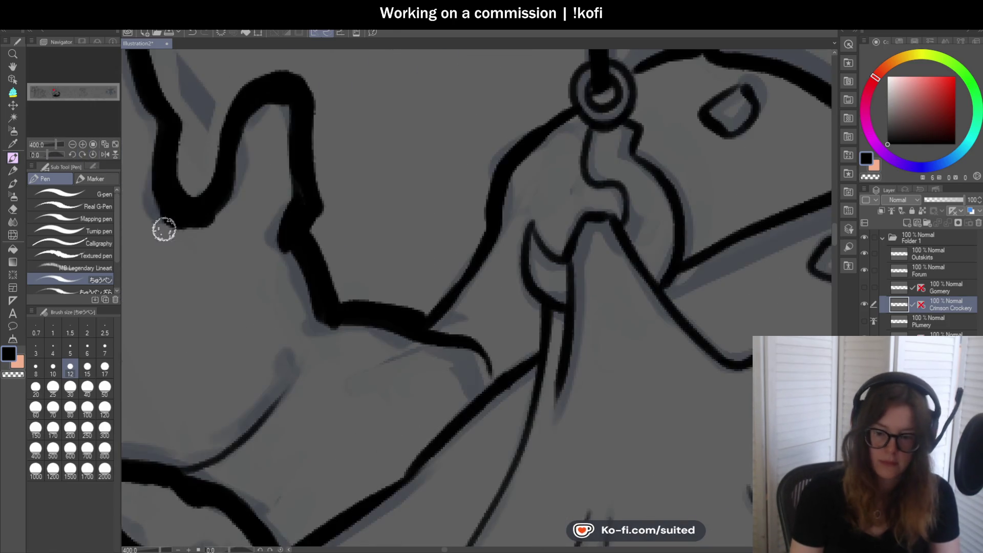
scroll(323, 244, "up", 1)
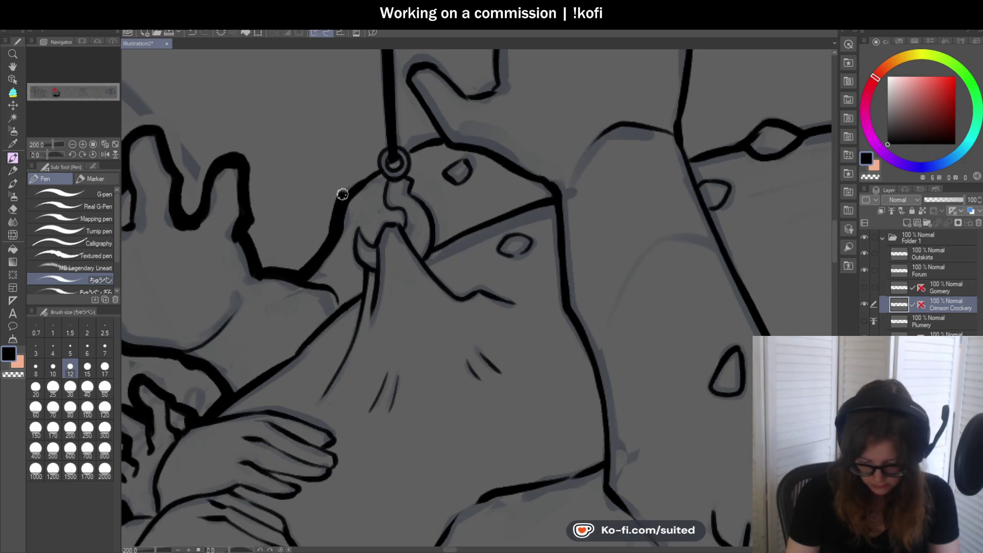
scroll(376, 169, "up", 3)
left_click_drag(376, 161, 350, 207)
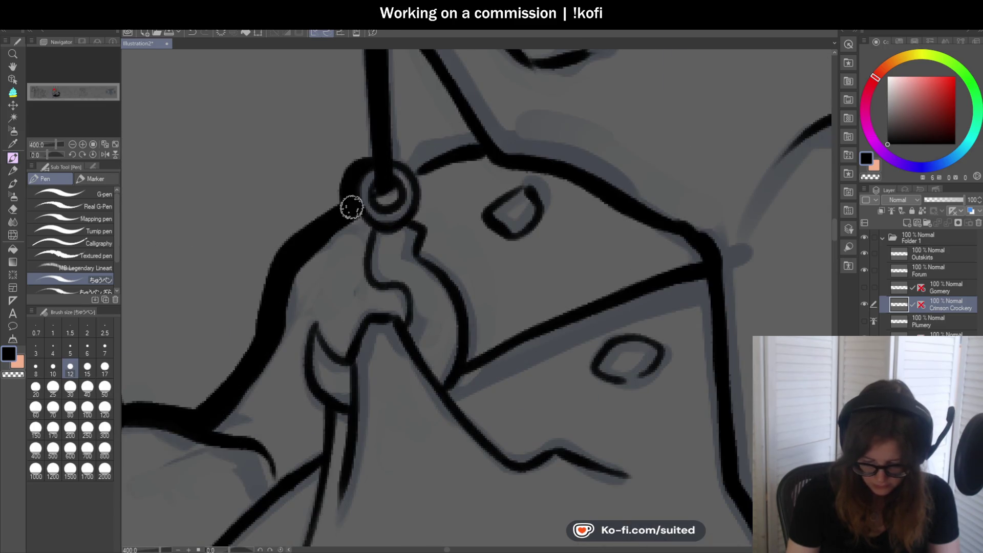
mouse_move(397, 156)
left_mouse_down()
mouse_move(412, 176)
mouse_move(364, 158)
mouse_move(348, 226)
left_mouse_up()
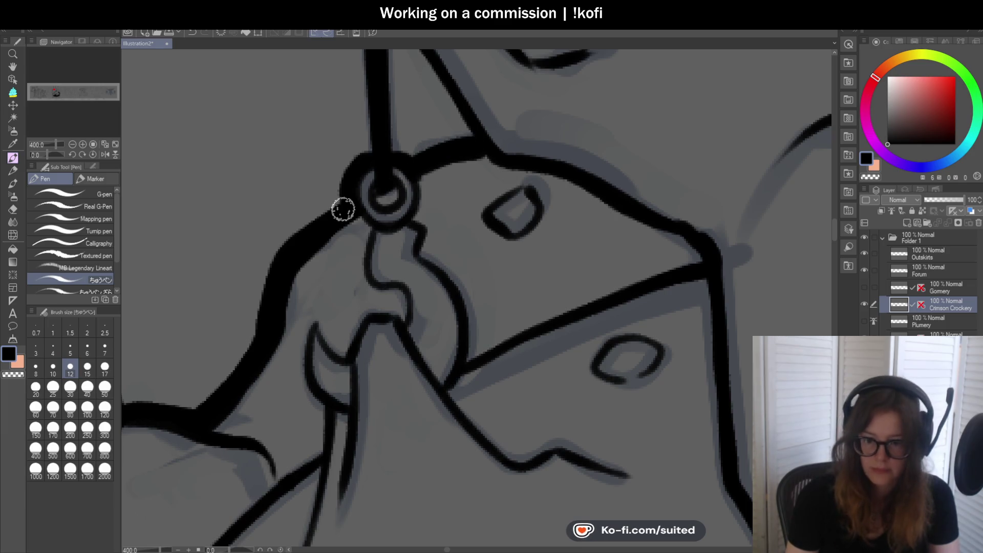
scroll(322, 244, "down", 4)
scroll(413, 171, "up", 1)
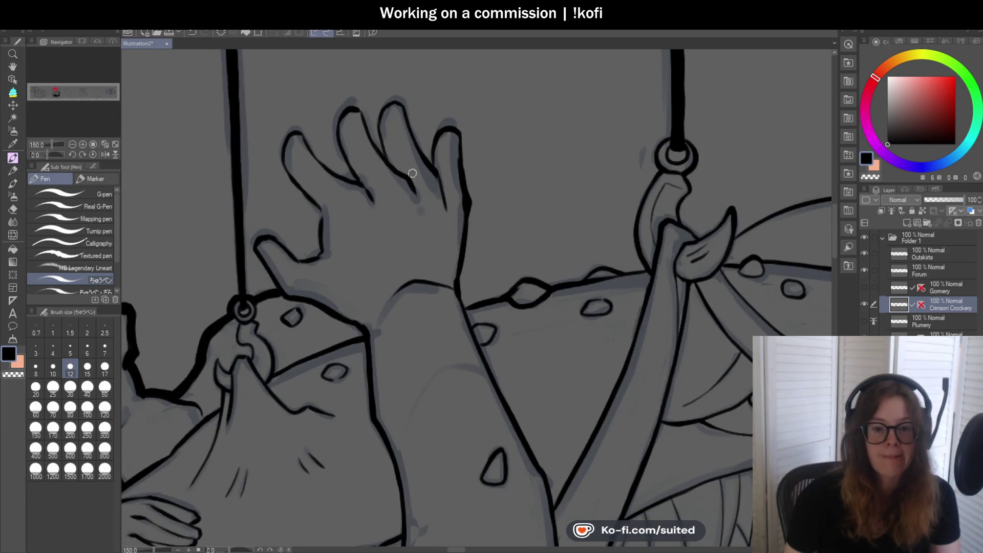
Tilt the view about 60 degrees and ink the finger's tip and right edge thickly.
left_click_drag(52, 156, 53, 152)
scroll(407, 81, "up", 1)
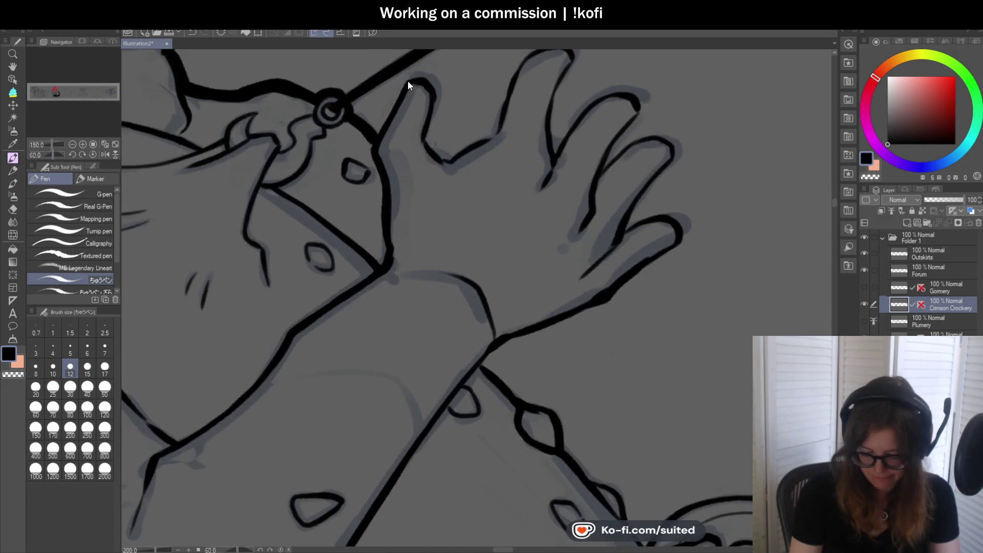
mouse_move(392, 104)
left_mouse_down()
mouse_move(380, 128)
mouse_move(443, 89)
left_mouse_up()
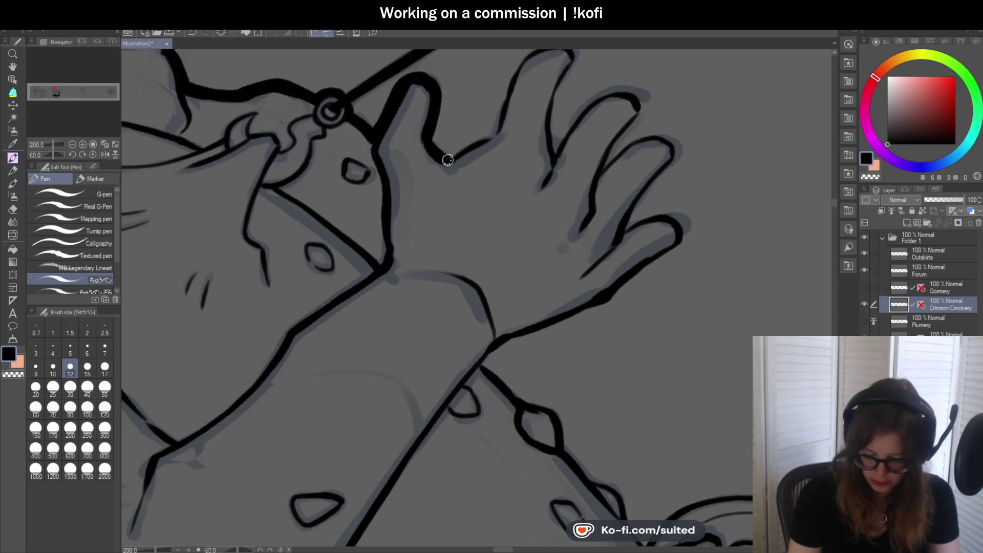
scroll(476, 137, "down", 3)
scroll(456, 160, "up", 3)
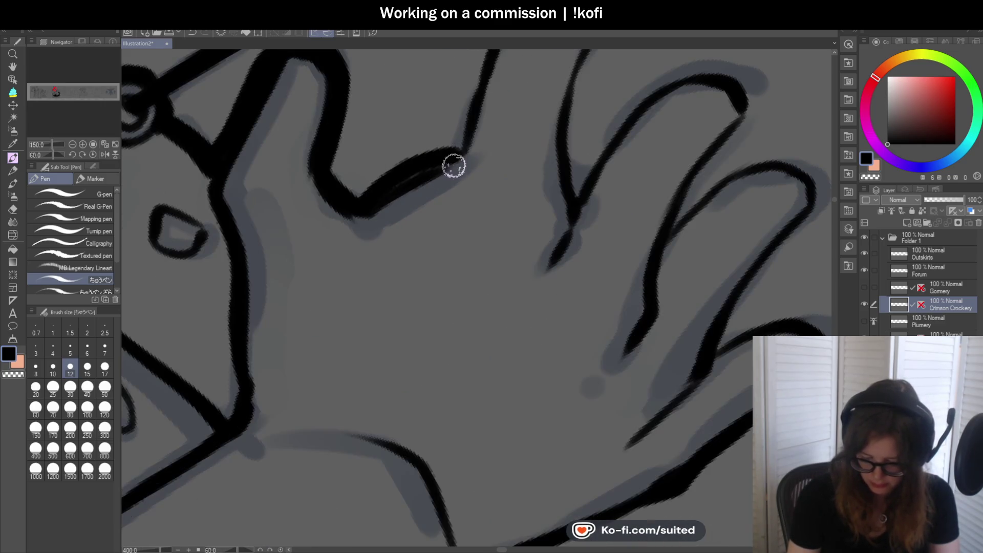
scroll(456, 159, "down", 1)
scroll(432, 141, "up", 1)
left_click_drag(434, 132, 395, 213)
key("ctrl+z")
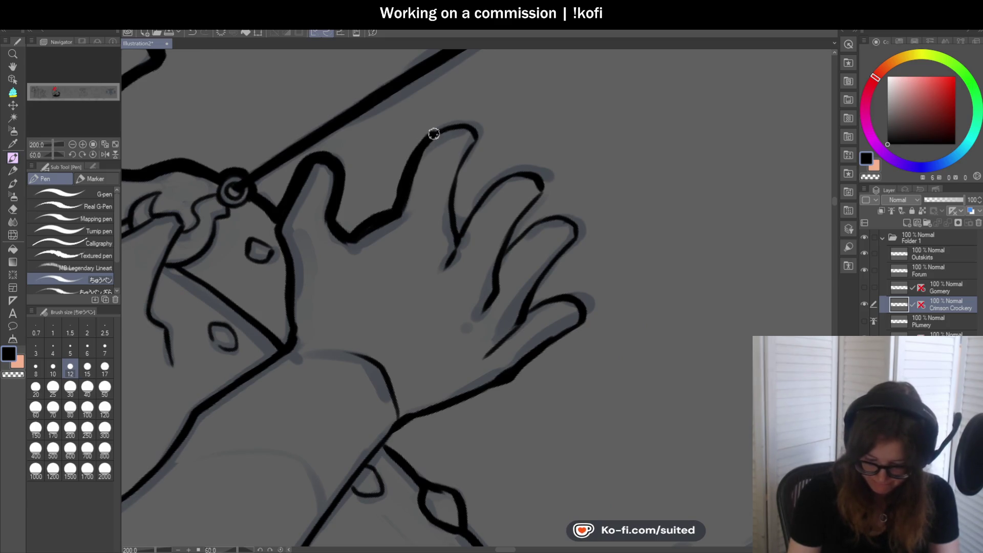
key("ctrl+z")
left_click_drag(430, 134, 399, 203)
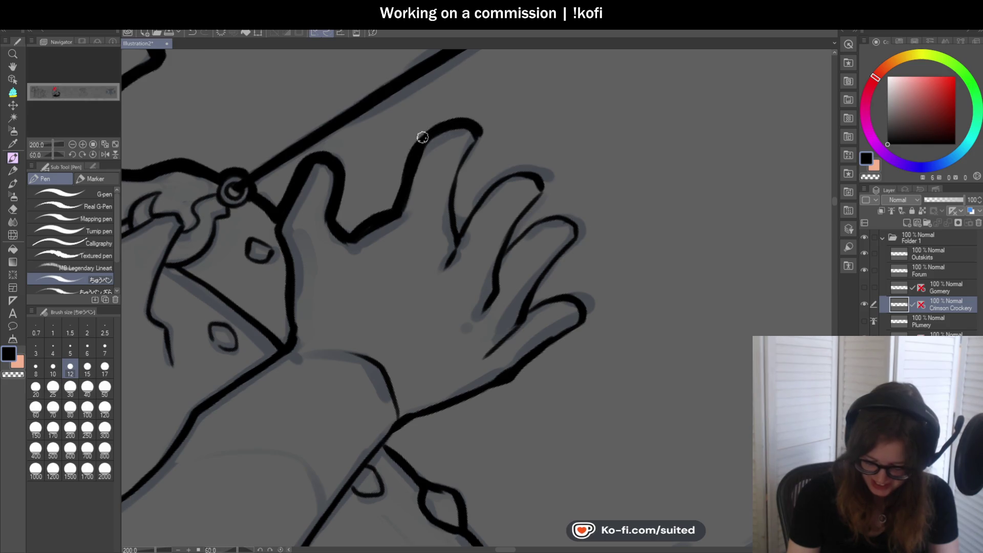
left_click_drag(478, 141, 462, 169)
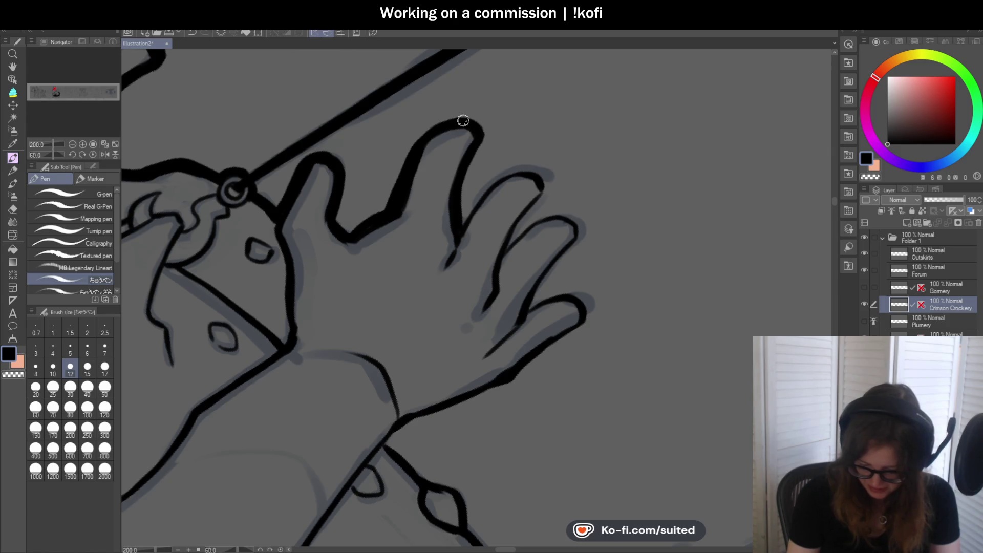
mouse_move(457, 227)
left_mouse_down()
mouse_move(520, 149)
mouse_move(450, 247)
mouse_move(492, 215)
mouse_move(570, 223)
left_mouse_up()
scroll(548, 192, "down", 3)
scroll(547, 193, "up", 5)
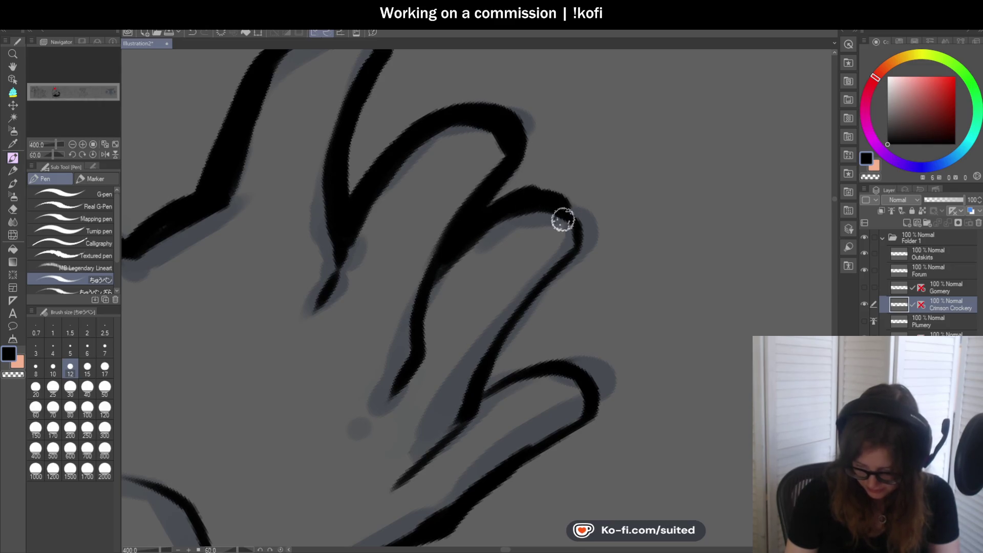
scroll(498, 243, "down", 3)
scroll(498, 243, "up", 3)
scroll(340, 160, "down", 3)
scroll(339, 160, "up", 3)
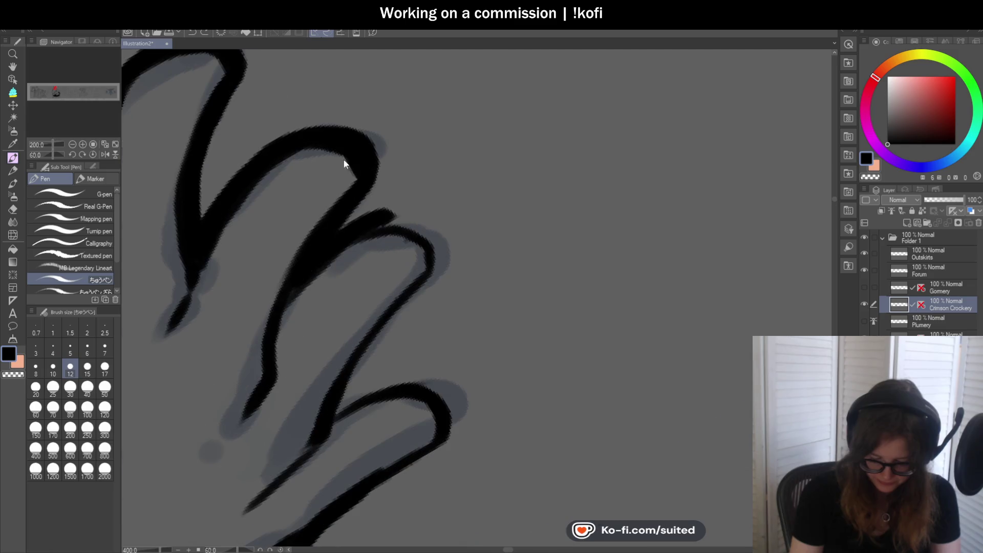
Ink the second finger's top curve and erase its notch with transparent colour.
left_click_drag(351, 167, 363, 182)
left_click_drag(358, 226, 433, 269)
scroll(430, 206, "down", 1)
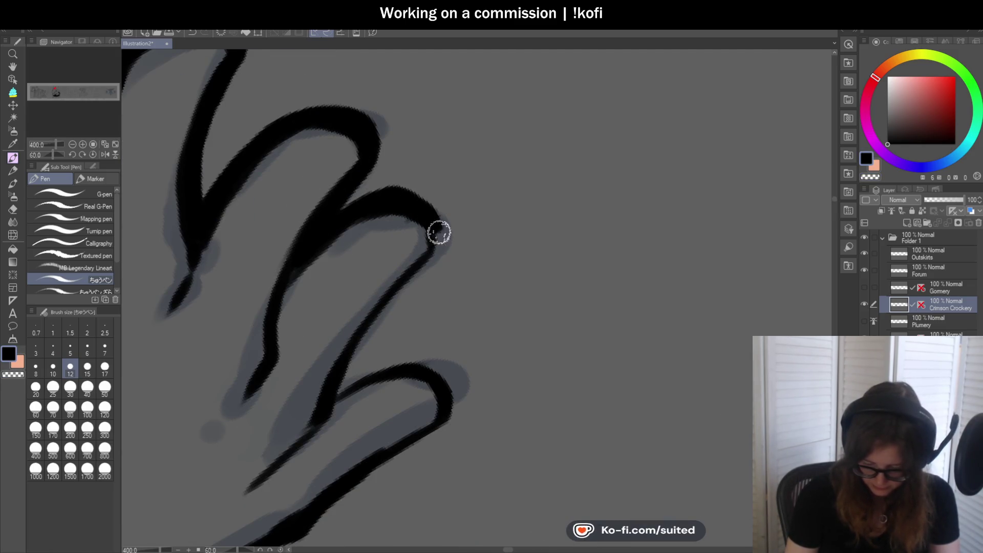
scroll(433, 256, "down", 3)
scroll(492, 268, "up", 3)
left_click_drag(430, 153, 337, 288)
key("c")
left_click_drag(343, 105, 433, 105)
scroll(397, 202, "down", 3)
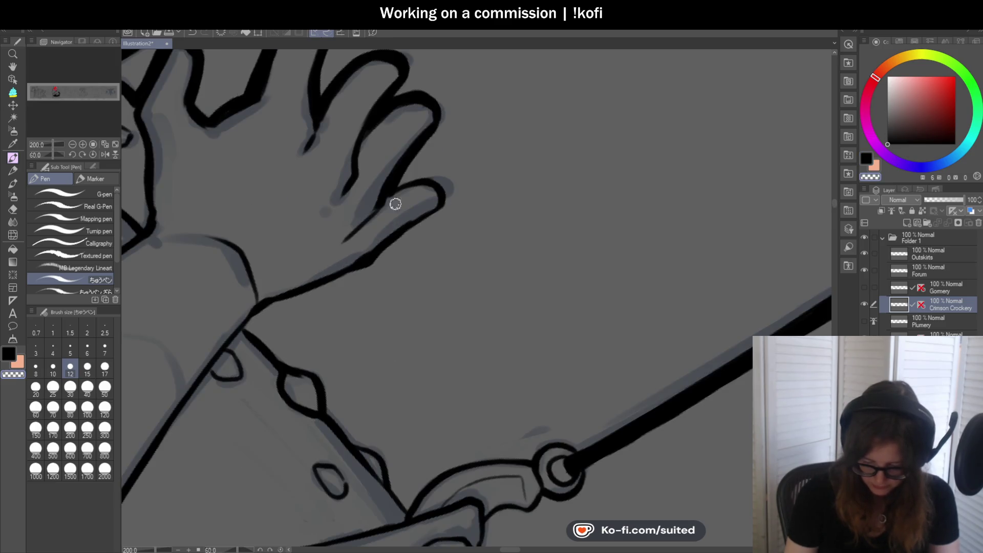
Reset the rotation upright and redraw the finger's inner edge, top curve and right outline.
left_click(93, 154)
scroll(344, 259, "up", 3)
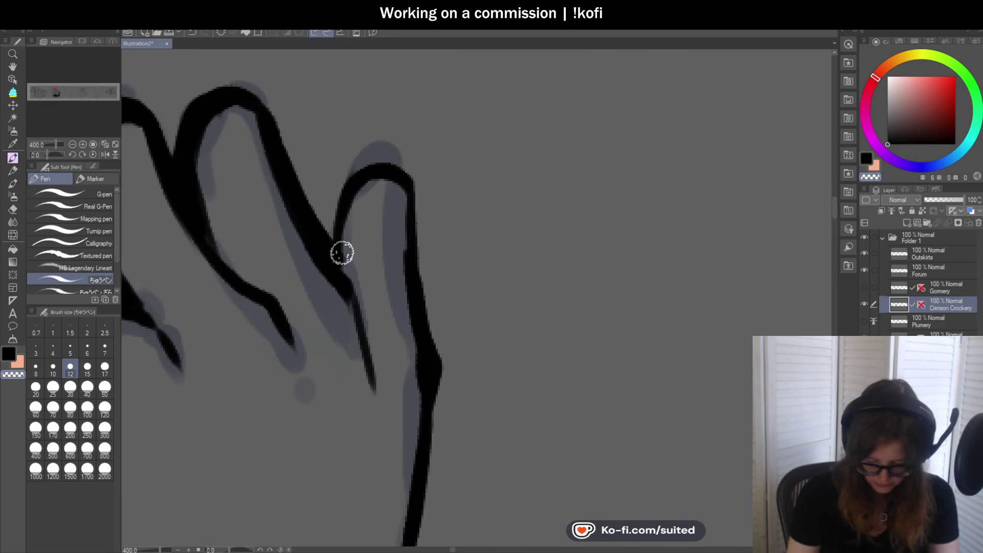
mouse_move(343, 251)
left_mouse_down()
mouse_move(345, 266)
mouse_move(337, 200)
mouse_move(417, 186)
mouse_move(410, 180)
left_mouse_up()
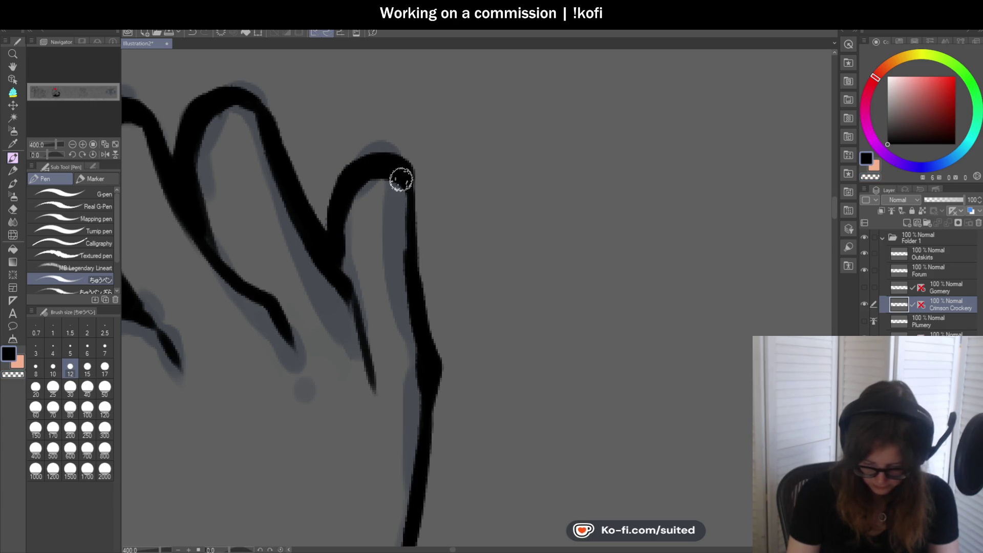
scroll(439, 154, "down", 2)
scroll(438, 154, "up", 2)
mouse_move(378, 107)
left_mouse_down()
mouse_move(373, 152)
mouse_move(402, 283)
left_mouse_up()
scroll(402, 284, "down", 3)
scroll(413, 281, "up", 1)
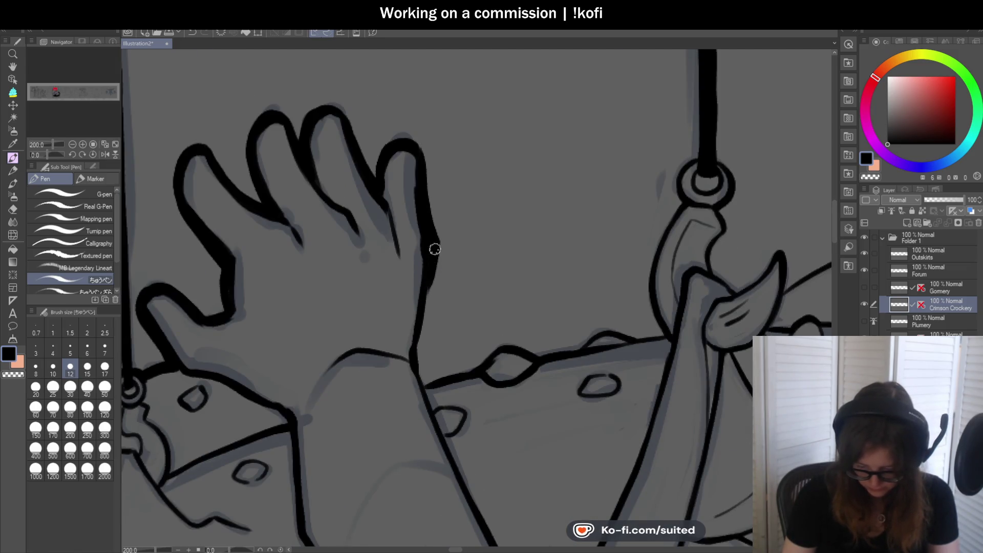
scroll(419, 348, "down", 3)
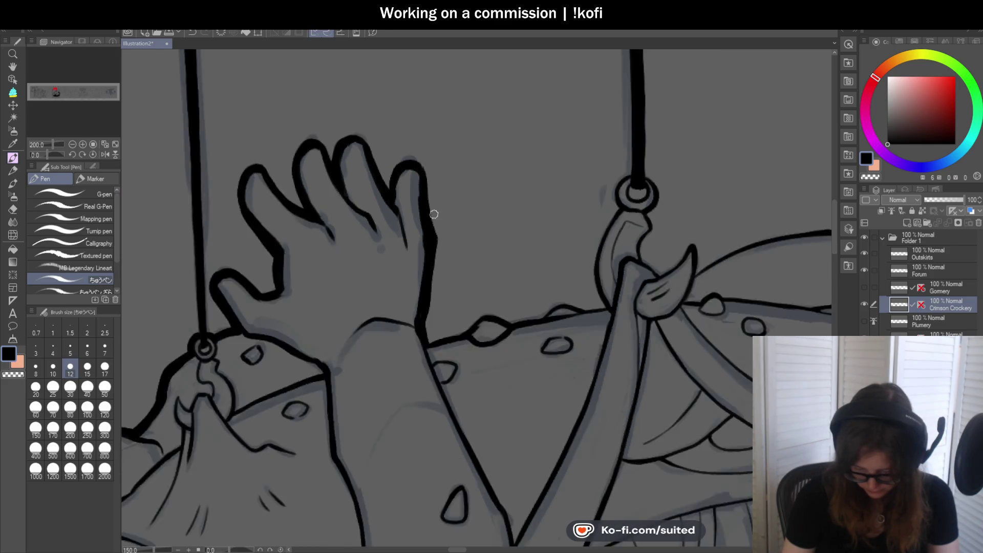
scroll(459, 296, "up", 4)
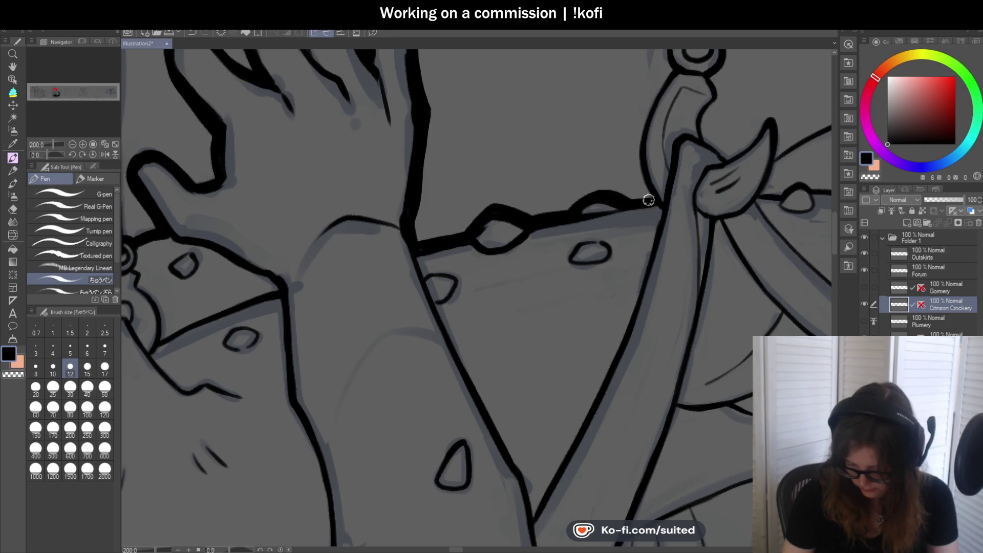
scroll(653, 201, "down", 6)
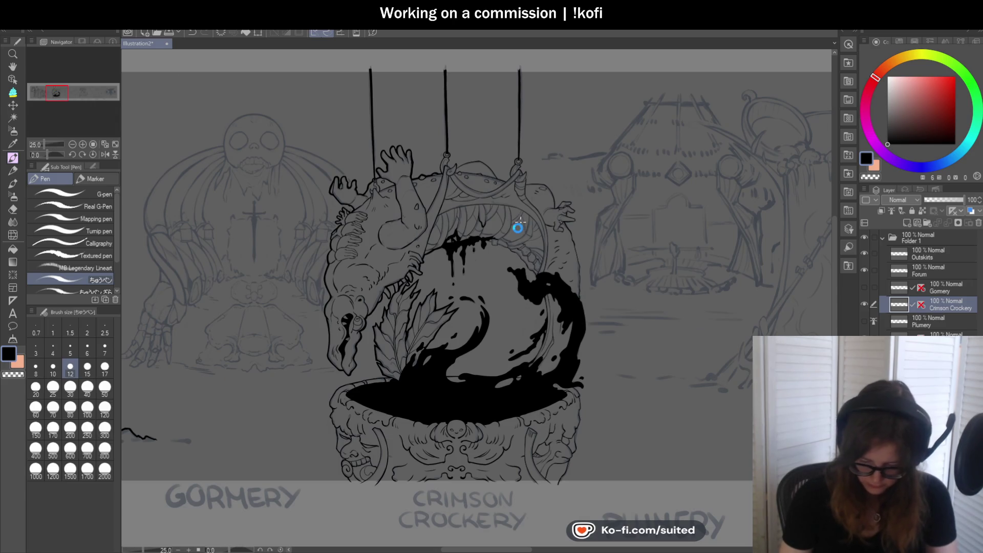
Ink the hook's left and right outlines and thicken the ring's outer outline.
scroll(518, 227, "down", 2)
scroll(541, 172, "up", 4)
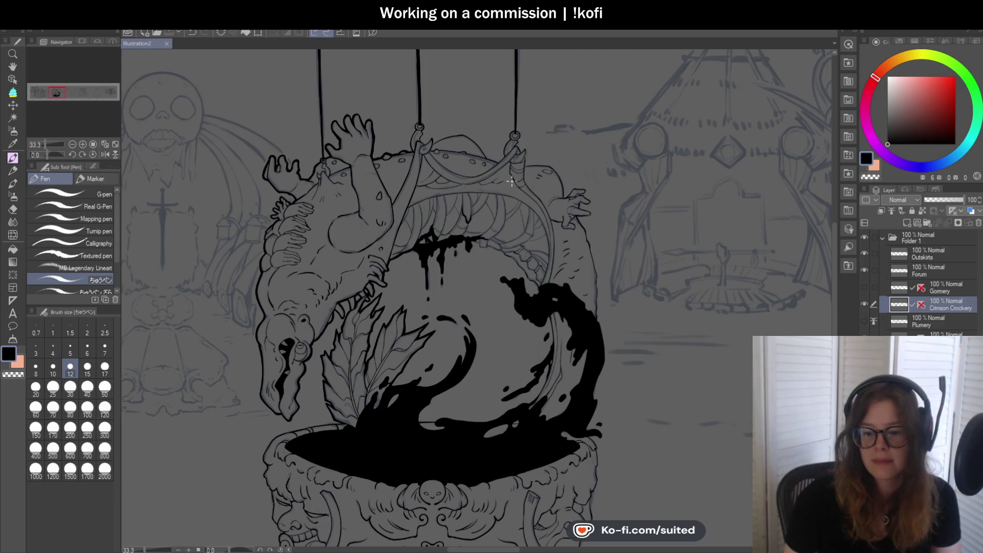
scroll(521, 178, "up", 8)
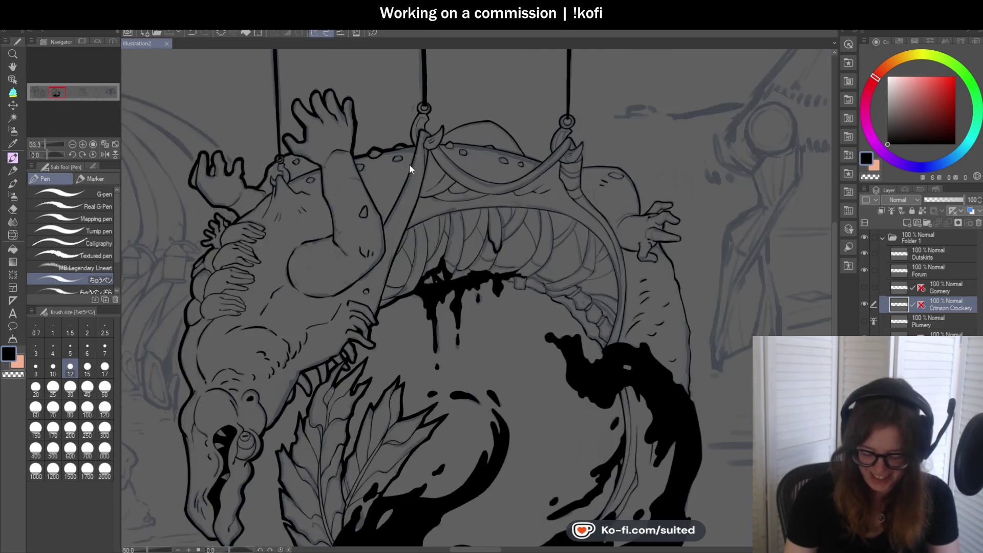
mouse_move(417, 80)
left_mouse_down()
mouse_move(369, 152)
mouse_move(364, 314)
mouse_move(360, 292)
left_mouse_up()
scroll(360, 297, "down", 2)
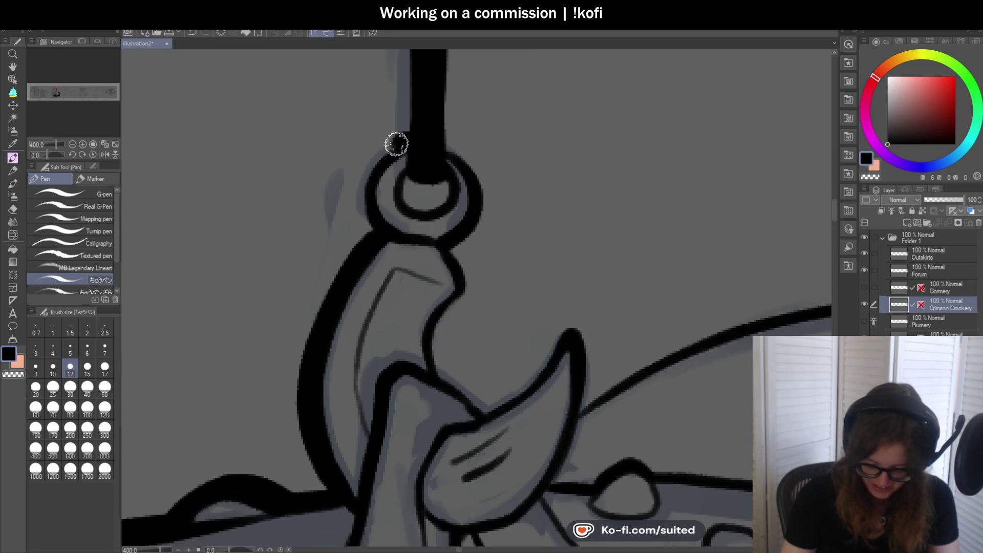
left_click_drag(399, 143, 379, 235)
mouse_move(446, 143)
left_mouse_down()
mouse_move(485, 195)
mouse_move(442, 244)
left_mouse_up()
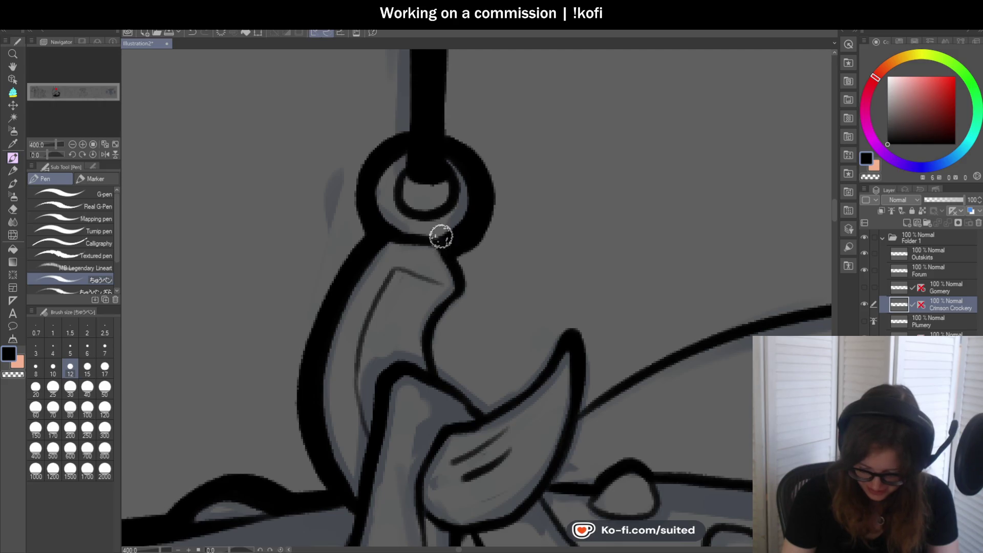
scroll(442, 243, "down", 3)
scroll(408, 155, "up", 3)
mouse_move(407, 146)
left_mouse_down()
mouse_move(417, 179)
mouse_move(391, 211)
mouse_move(396, 275)
mouse_move(439, 300)
mouse_move(513, 214)
mouse_move(526, 228)
mouse_move(535, 285)
left_mouse_up()
Ink the shell's top outline from the claw, checking it in a mirrored view.
scroll(394, 208, "down", 5)
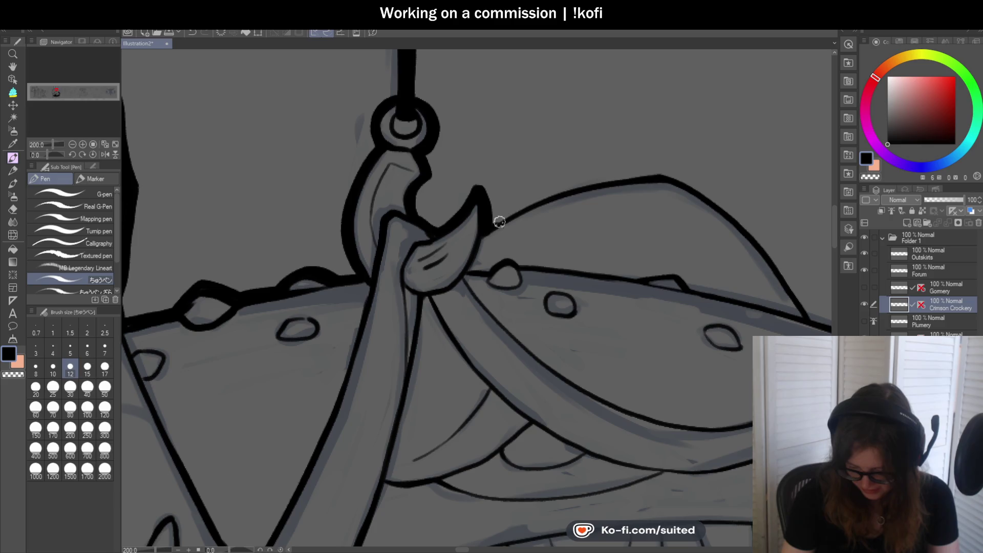
left_click_drag(484, 227, 631, 177)
key("c")
scroll(493, 223, "down", 5)
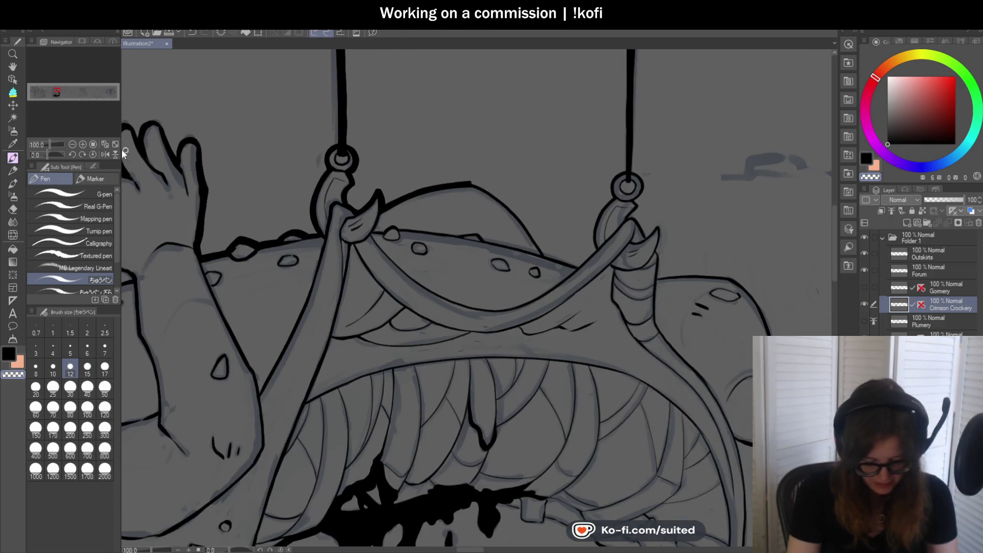
key("h")
scroll(500, 174, "up", 2)
scroll(500, 174, "up", 2)
left_click_drag(566, 150, 537, 157)
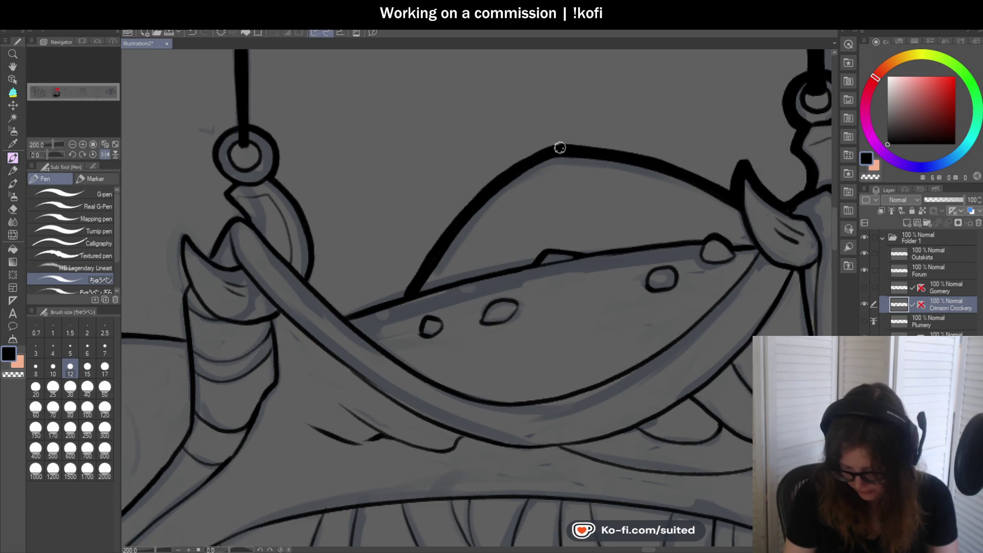
scroll(517, 169, "down", 4)
left_click_drag(53, 158, 41, 158)
scroll(445, 249, "down", 1)
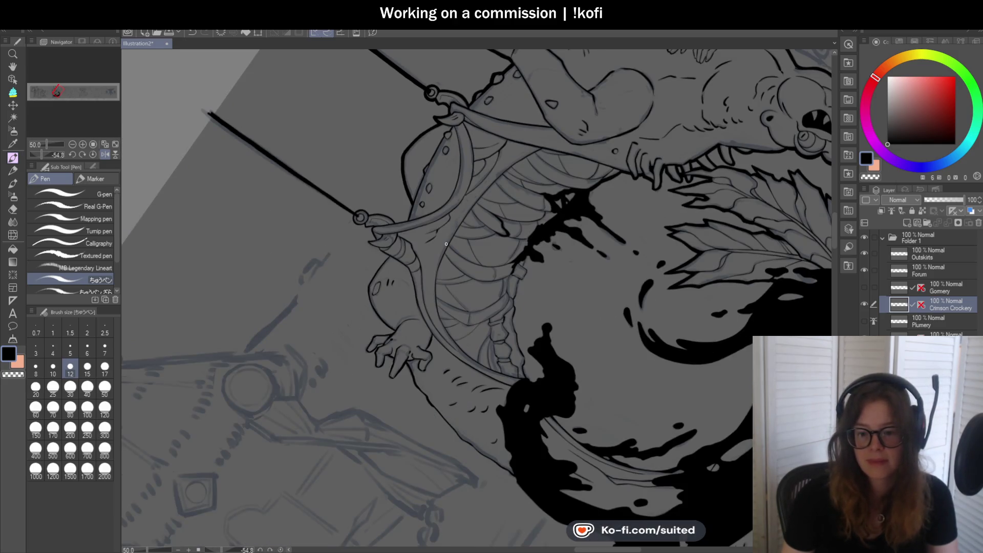
Ink the left hook's ring and both strap edges in thick black, redrawing the misplaced strap line.
scroll(444, 248, "up", 5)
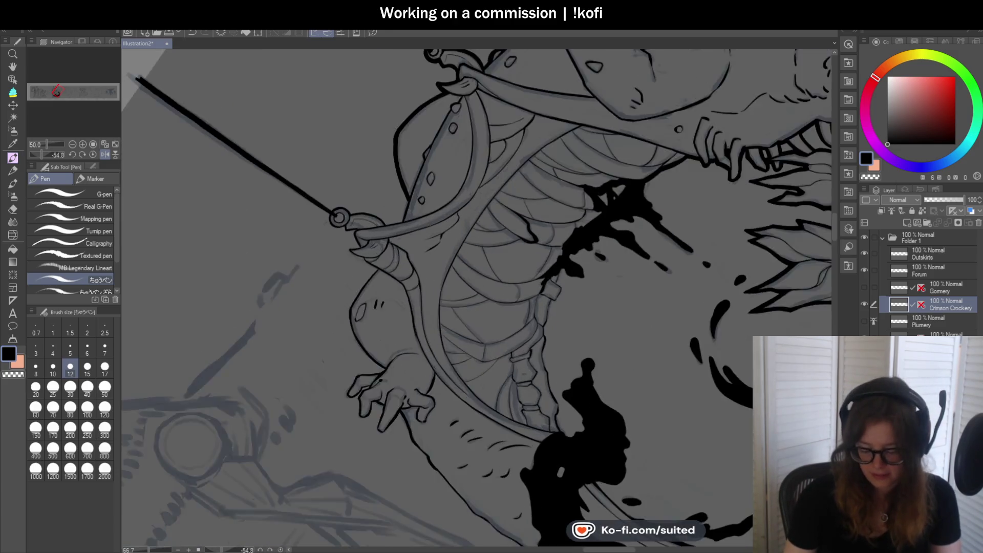
key("ctrl+z")
left_click_drag(390, 254, 412, 181)
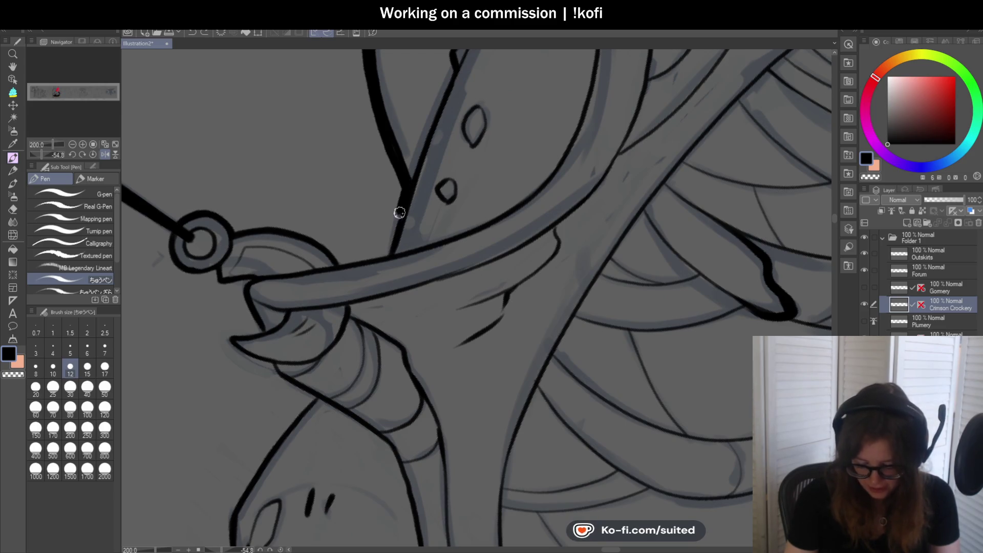
left_click(94, 154)
scroll(405, 194, "down", 2)
scroll(406, 191, "up", 4)
scroll(398, 208, "down", 3)
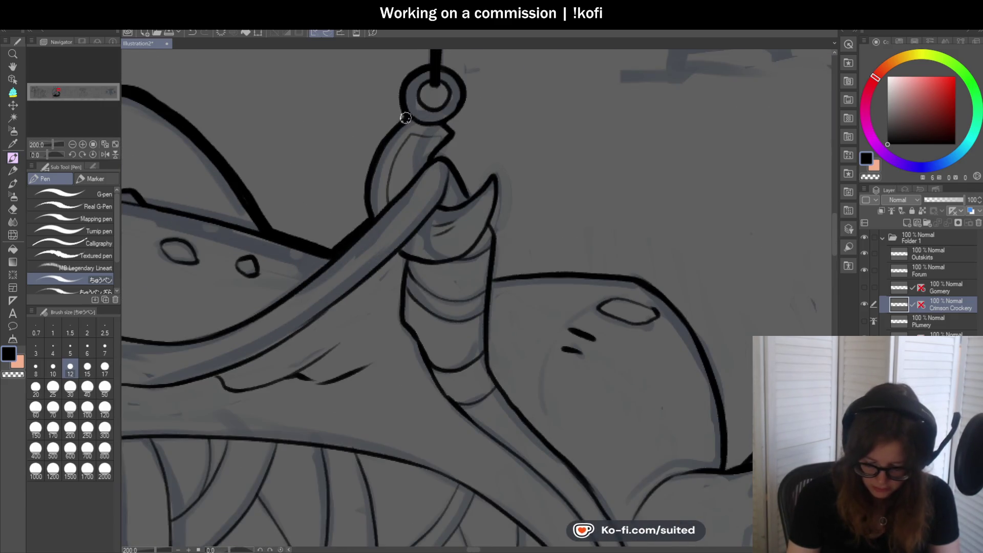
left_click_drag(406, 117, 362, 206)
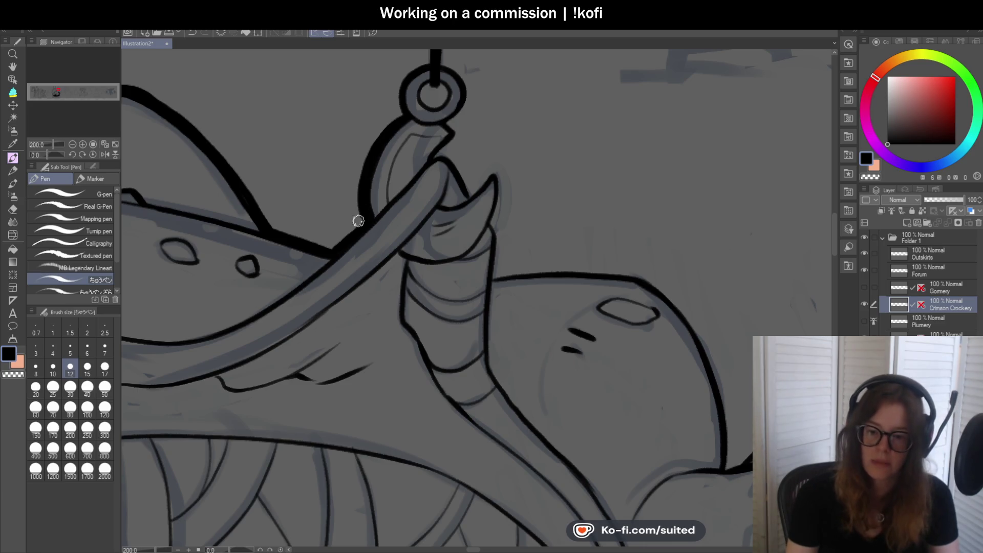
scroll(358, 219, "up", 2)
mouse_move(406, 88)
left_mouse_down()
mouse_move(340, 160)
mouse_move(359, 210)
left_mouse_up()
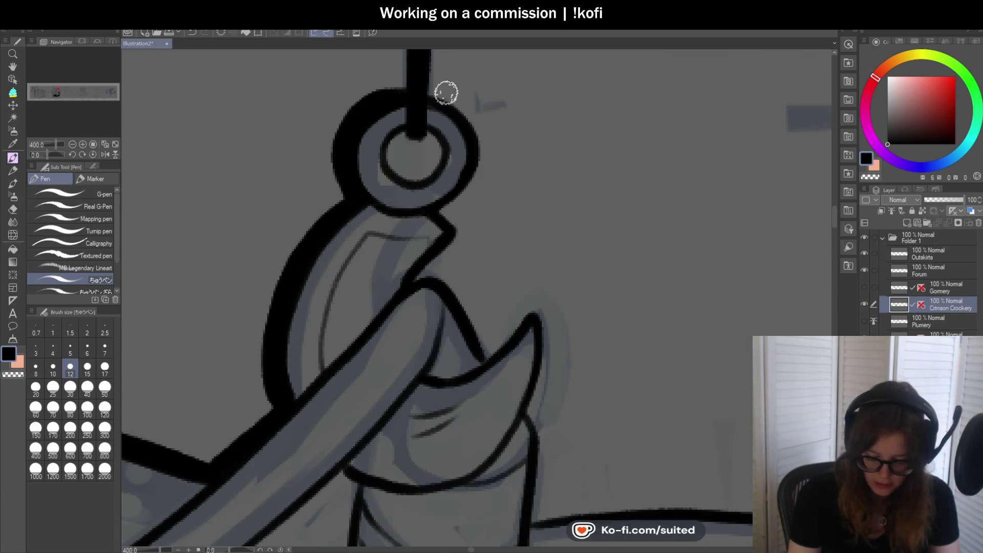
mouse_move(424, 86)
left_mouse_down()
mouse_move(452, 99)
mouse_move(456, 208)
left_mouse_up()
Outline the spiked horn beside the hook, darkening its right edge from the tip down.
scroll(467, 152, "down", 2)
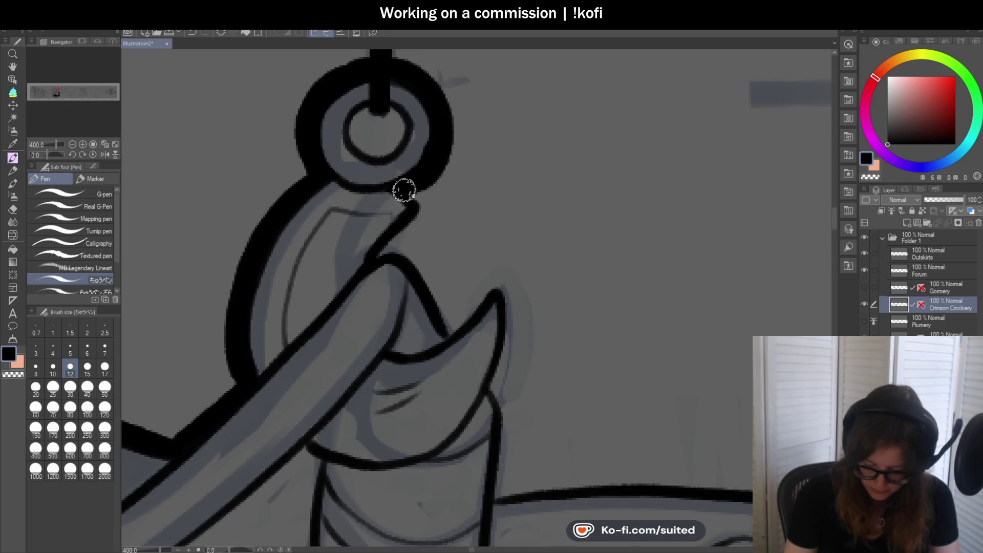
scroll(459, 174, "down", 3)
scroll(393, 195, "up", 3)
left_click_drag(361, 151, 422, 229)
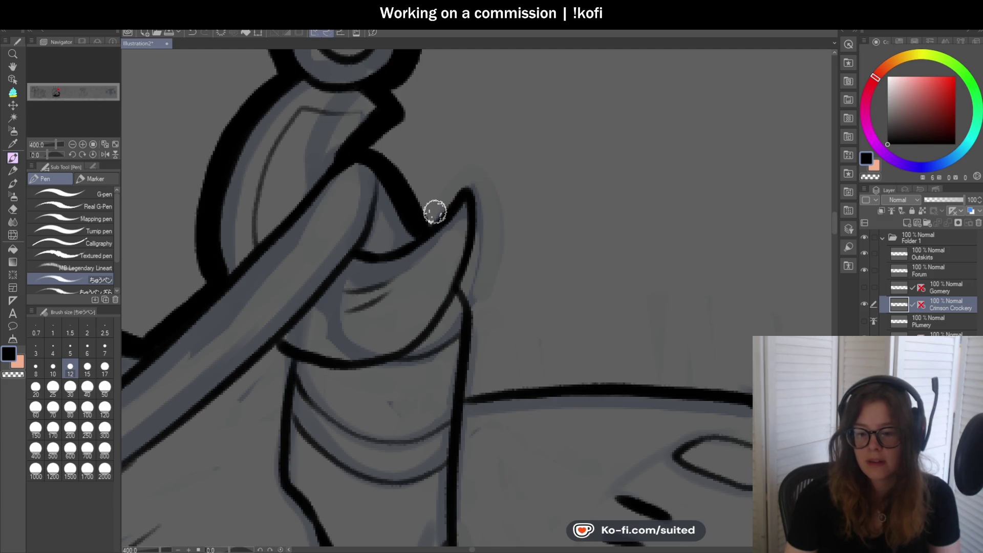
key("ctrl+z")
mouse_move(358, 154)
left_mouse_down()
mouse_move(417, 222)
mouse_move(441, 213)
mouse_move(469, 172)
left_mouse_up()
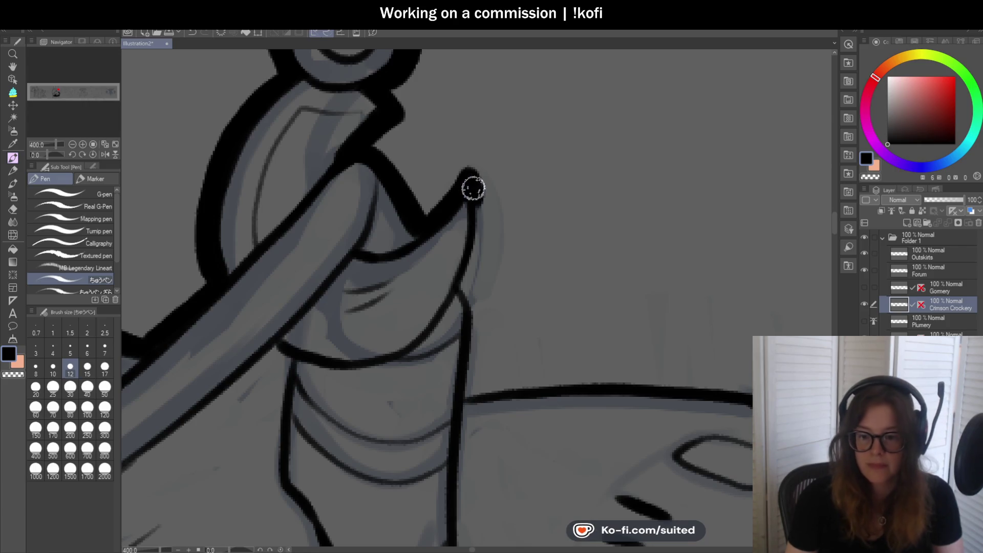
scroll(421, 132, "down", 3)
scroll(437, 154, "up", 3)
left_click_drag(426, 113, 408, 222)
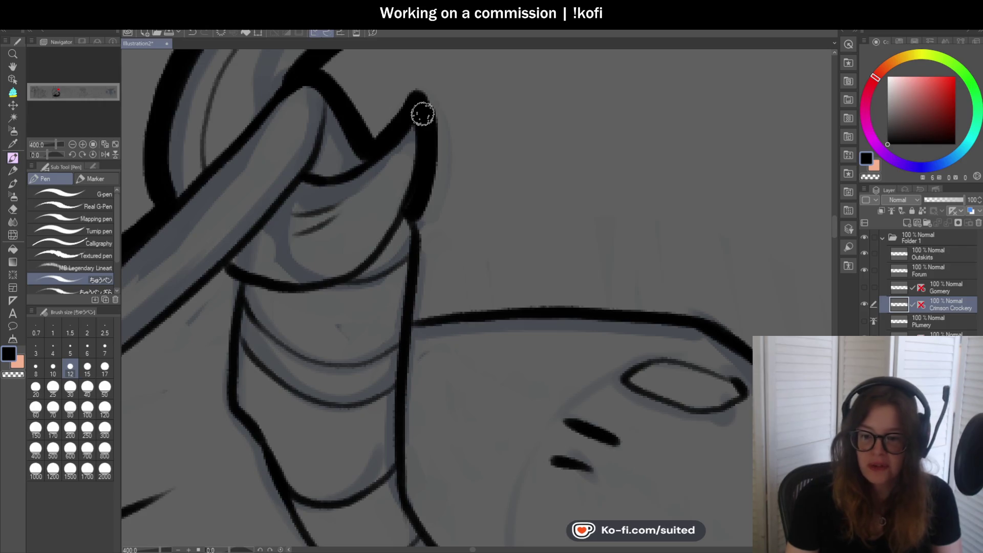
left_click_drag(423, 214, 417, 327)
scroll(463, 164, "down", 5)
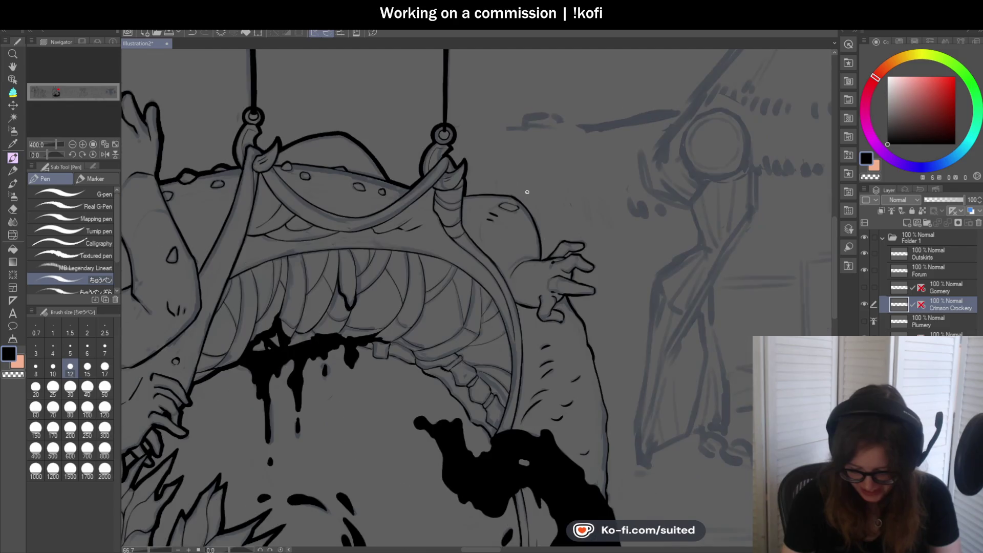
Rotate the canvas sideways and ink the creature's head: left edge, upper curve and top line.
left_click_drag(48, 156, 37, 156)
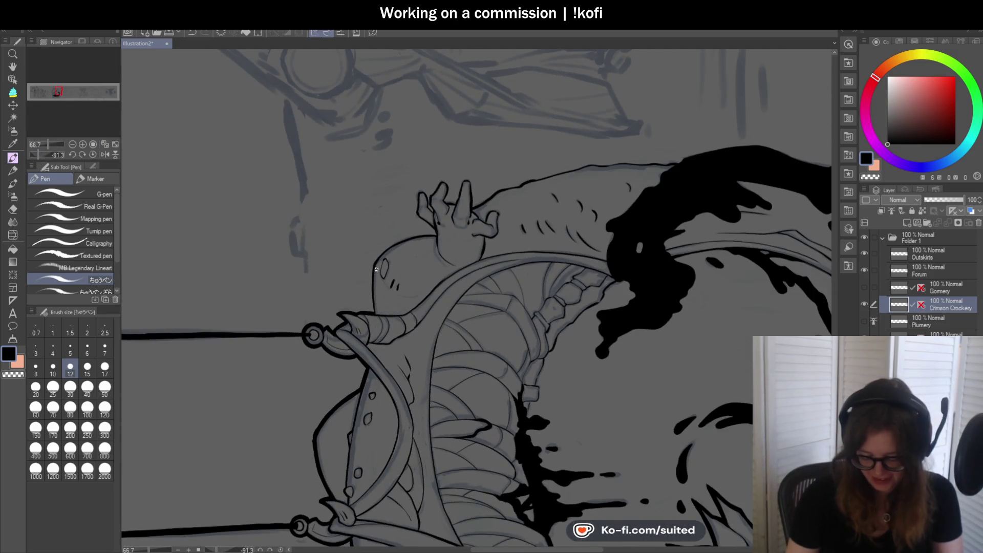
scroll(378, 270, "up", 4)
left_click_drag(375, 212, 373, 330)
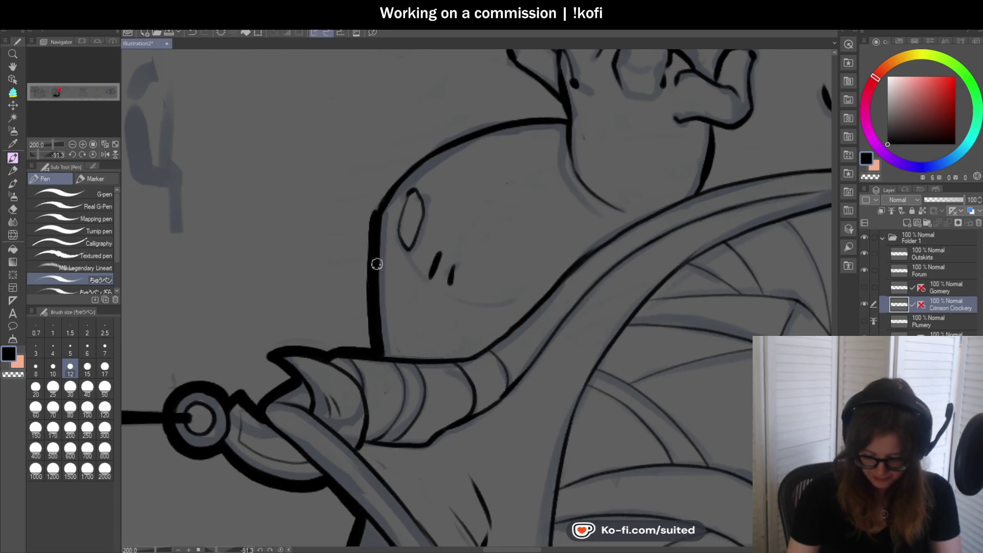
scroll(374, 285, "up", 3)
left_click_drag(371, 221, 389, 193)
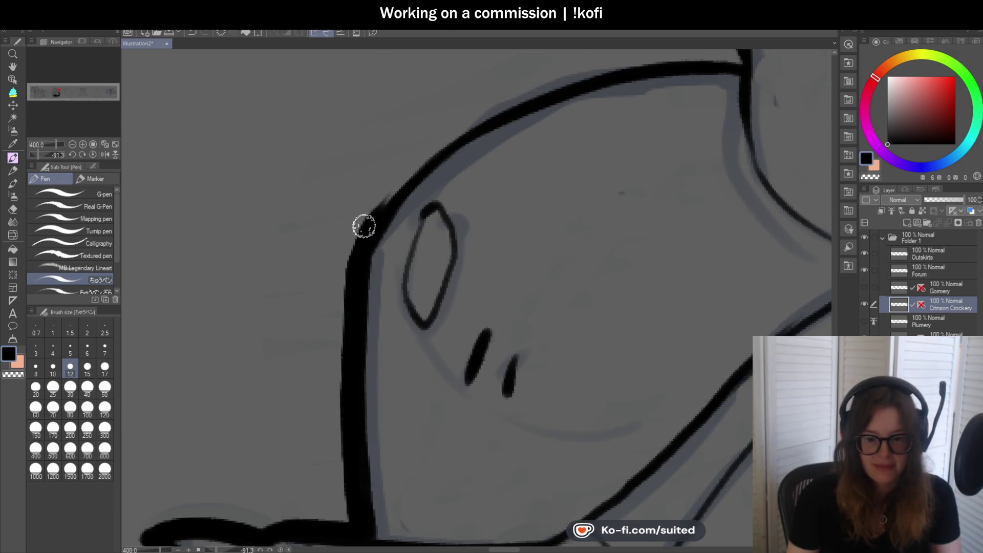
mouse_move(356, 261)
left_mouse_down()
mouse_move(375, 209)
mouse_move(527, 100)
left_mouse_up()
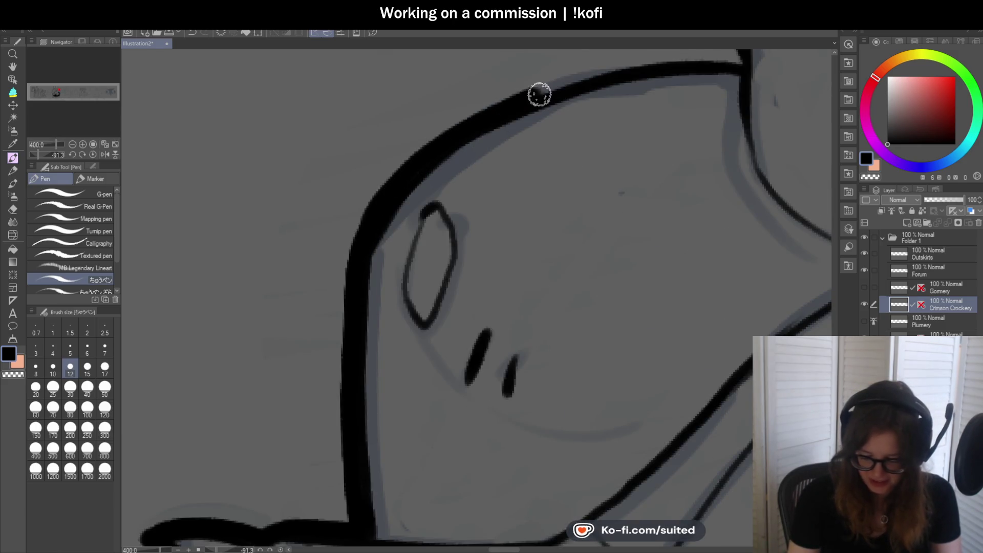
scroll(334, 209, "down", 3)
scroll(531, 121, "up", 3)
mouse_move(397, 162)
left_mouse_down()
mouse_move(511, 157)
mouse_move(499, 121)
left_mouse_up()
Ink the clawed hand's fingers, outlining each finger and darkening the lines between them.
left_click(93, 154)
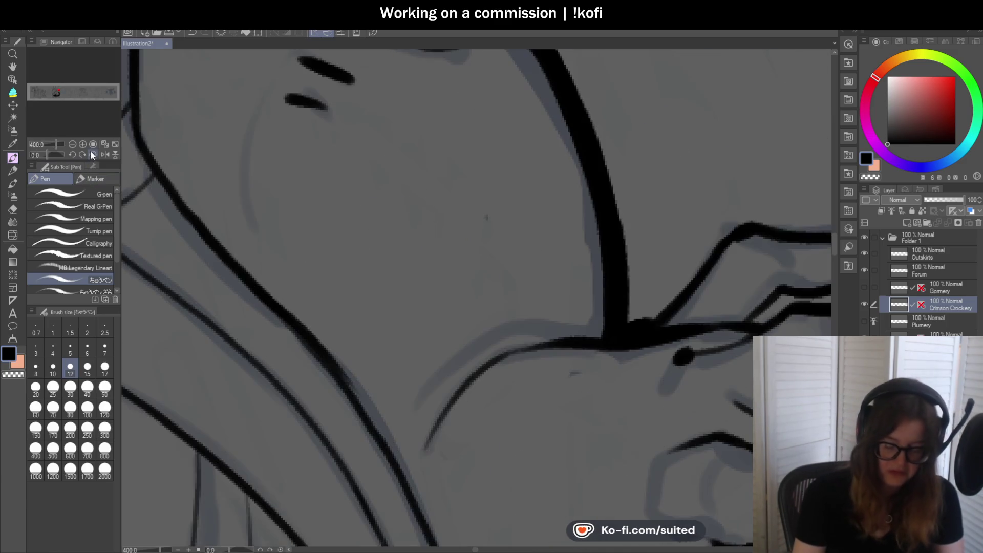
scroll(315, 209, "down", 5)
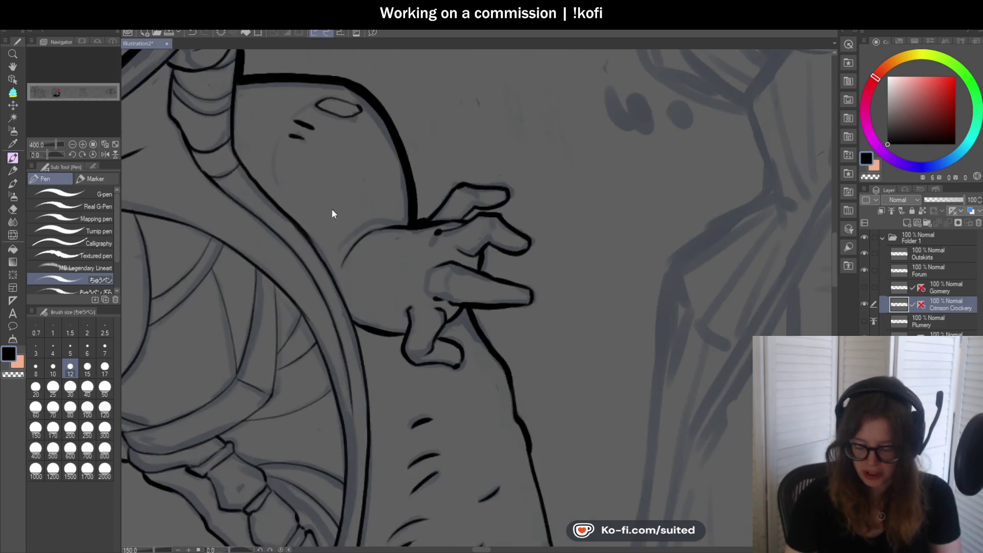
scroll(430, 207, "up", 5)
mouse_move(408, 243)
left_mouse_down()
mouse_move(467, 180)
mouse_move(566, 143)
mouse_move(544, 149)
mouse_move(607, 152)
mouse_move(613, 178)
mouse_move(498, 238)
left_mouse_up()
scroll(527, 159, "down", 2)
scroll(527, 158, "up", 2)
scroll(540, 203, "down", 7)
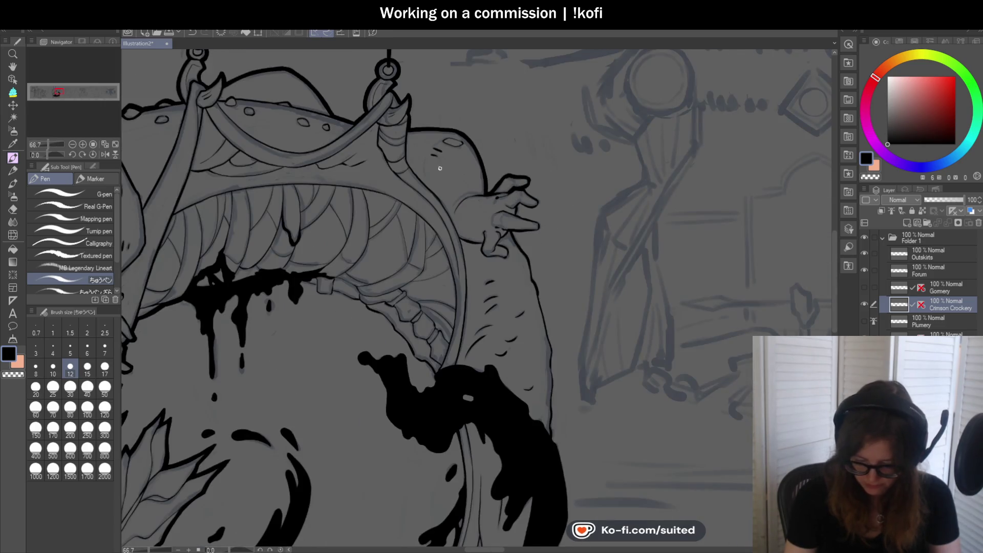
left_click_drag(47, 155, 38, 156)
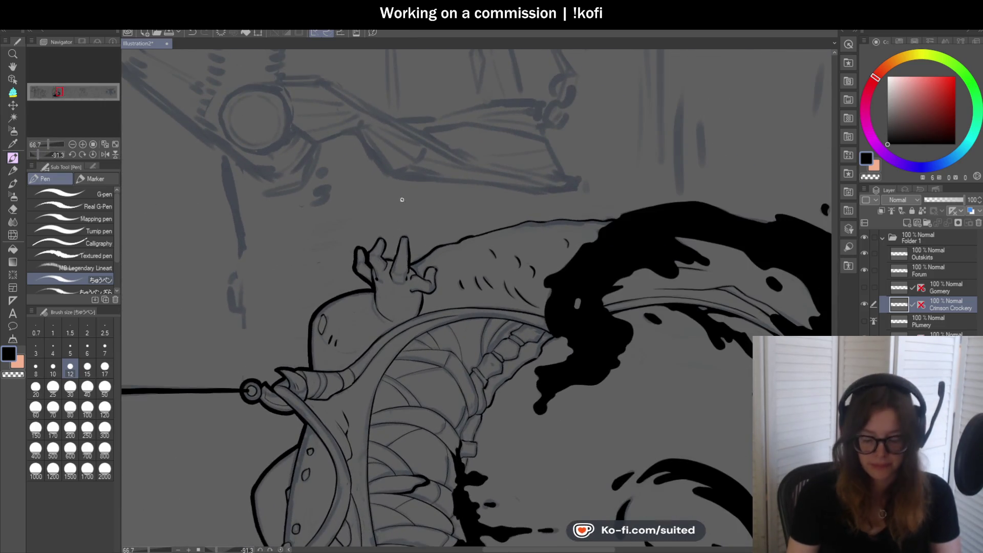
scroll(364, 251, "up", 7)
mouse_move(362, 250)
left_mouse_down()
mouse_move(408, 189)
mouse_move(454, 189)
mouse_move(460, 233)
mouse_move(421, 295)
left_mouse_up()
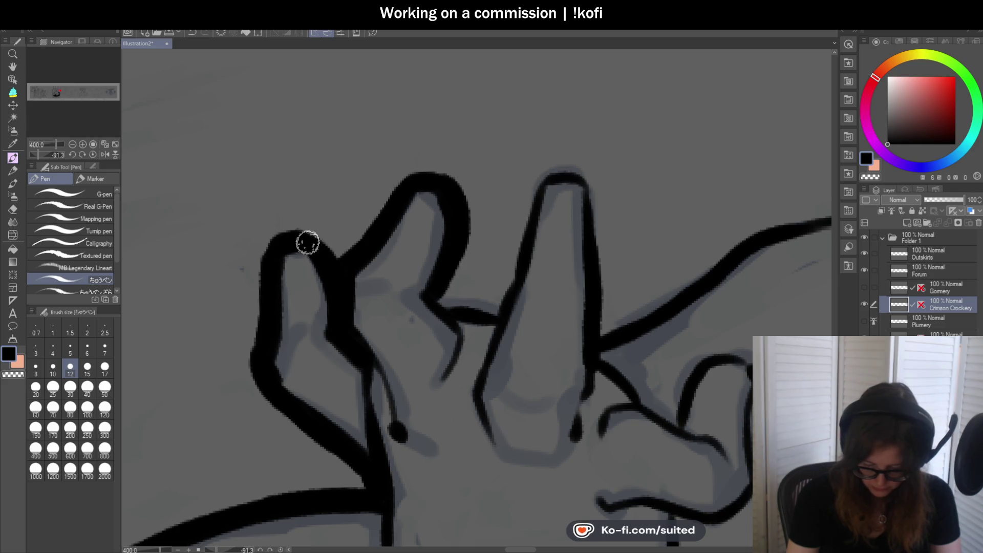
scroll(309, 244, "down", 4)
scroll(316, 215, "up", 4)
mouse_move(295, 205)
left_mouse_down()
mouse_move(305, 215)
mouse_move(358, 215)
left_mouse_up()
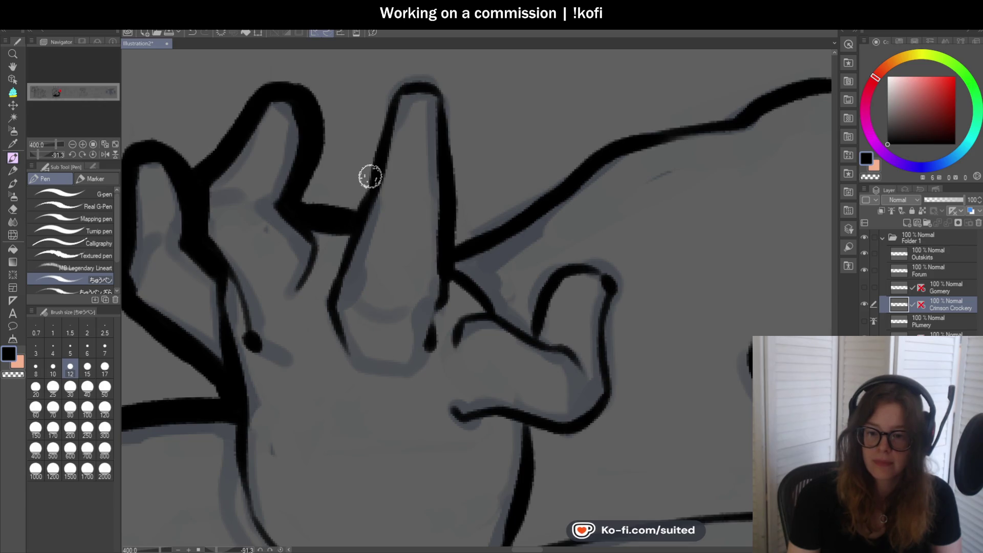
mouse_move(348, 218)
left_mouse_down()
mouse_move(399, 86)
mouse_move(444, 81)
mouse_move(459, 231)
mouse_move(743, 109)
left_mouse_up()
scroll(572, 138, "down", 3)
scroll(572, 137, "up", 1)
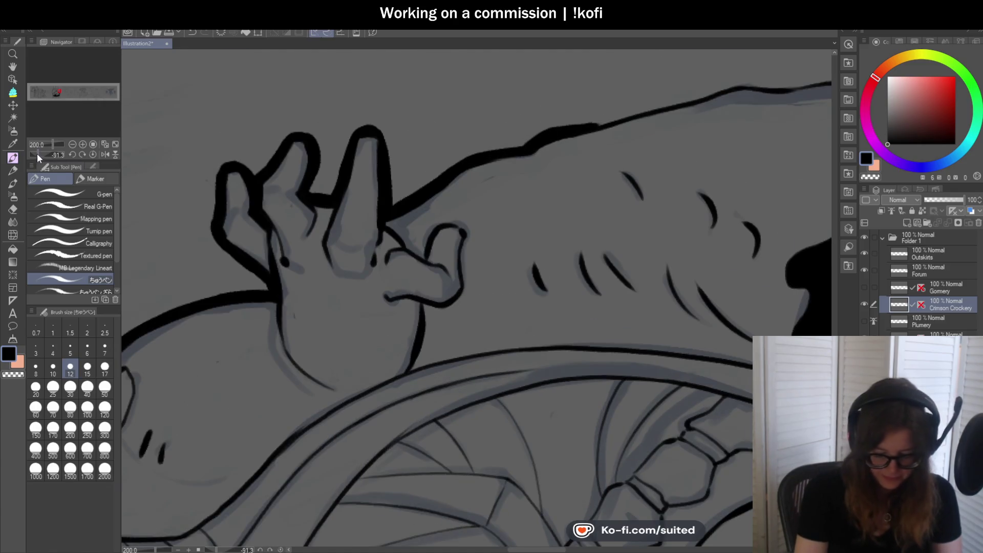
Ink the creature's back edge and extend it upward toward the ink splash.
left_click_drag(37, 153, 33, 153)
scroll(340, 218, "down", 3)
scroll(365, 195, "up", 3)
left_click_drag(375, 164, 319, 328)
left_click_drag(372, 171, 408, 112)
scroll(302, 320, "down", 3)
scroll(368, 189, "up", 2)
left_click_drag(348, 234, 404, 139)
scroll(382, 183, "down", 3)
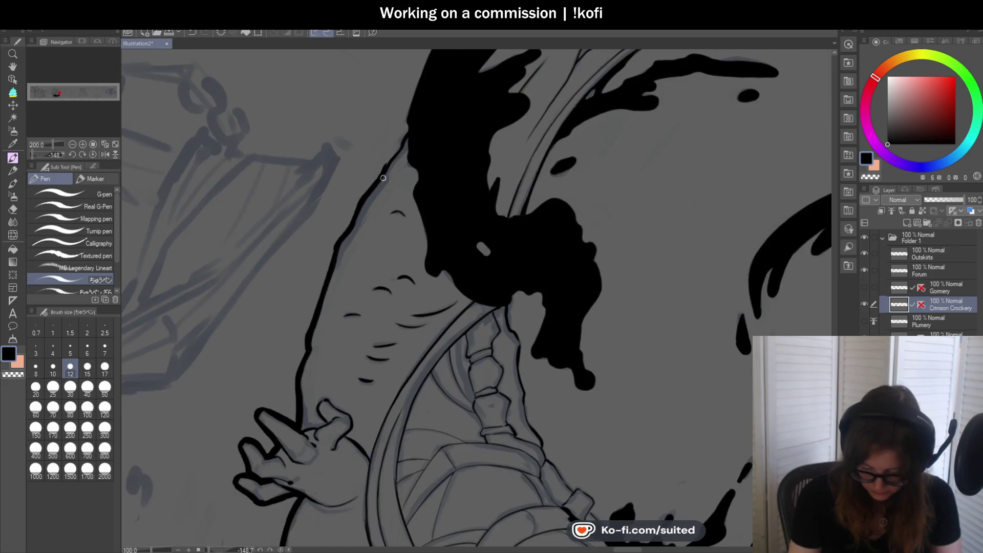
scroll(402, 138, "up", 2)
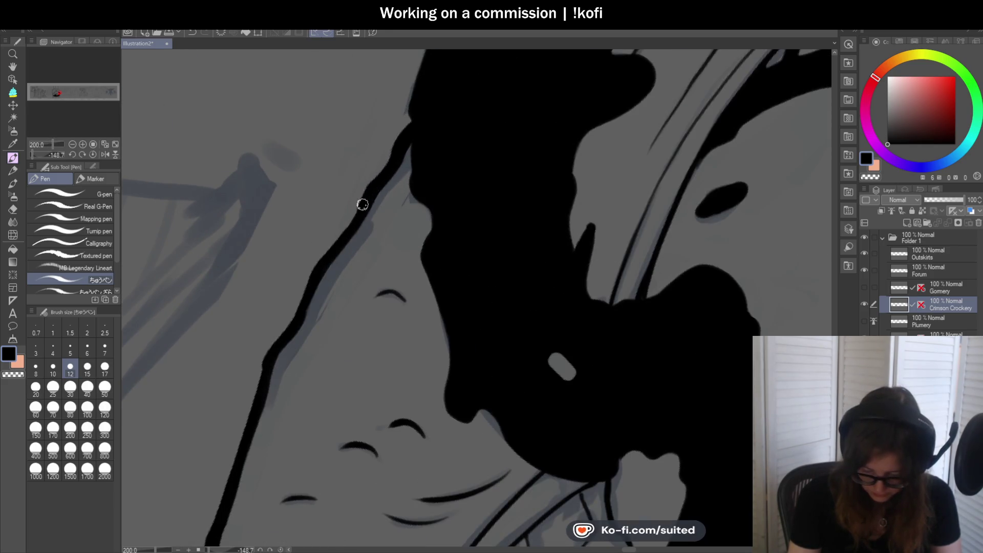
scroll(475, 172, "down", 5)
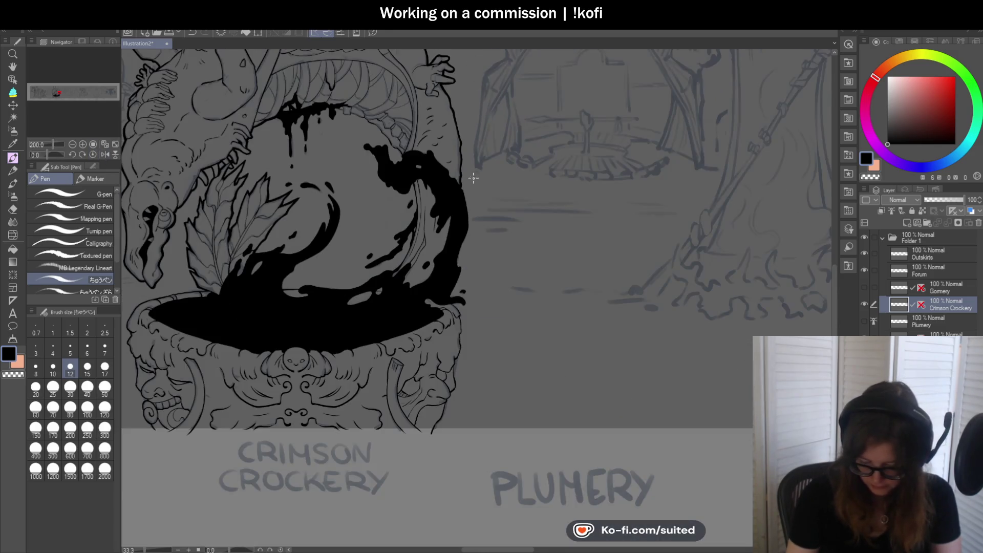
Thicken the left outline of the grinning cauldron face, both upper and lower parts.
scroll(535, 165, "down", 3)
scroll(379, 178, "up", 5)
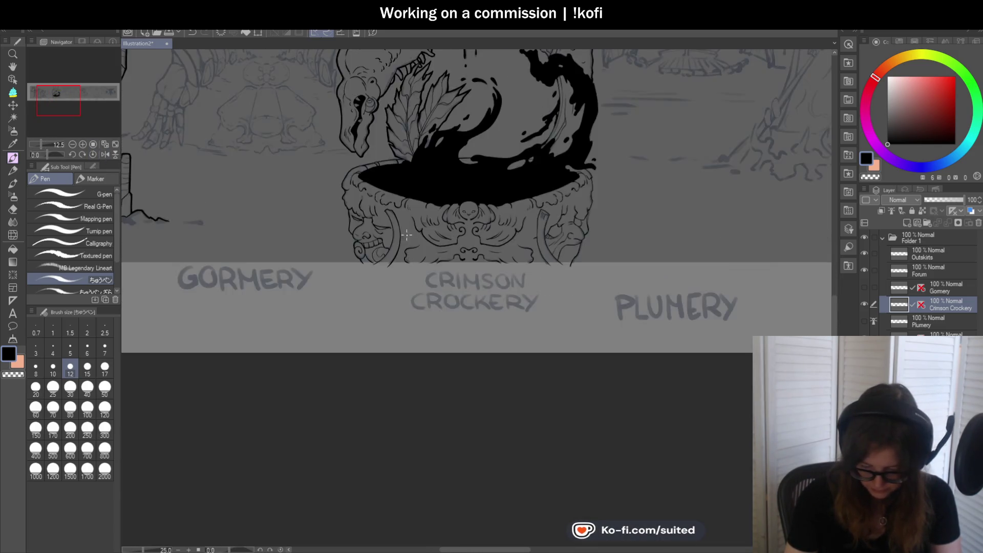
left_click_drag(39, 156, 43, 155)
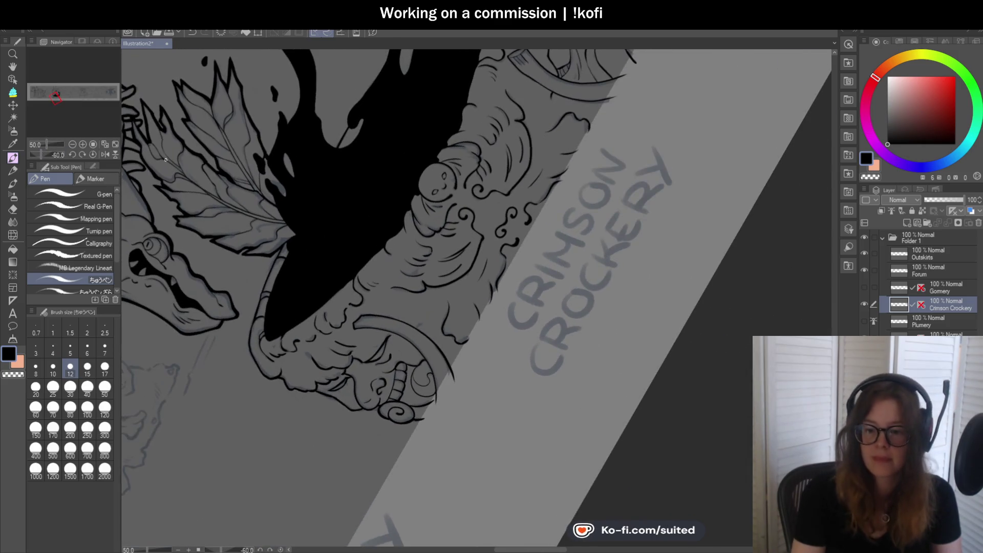
scroll(441, 175, "down", 2)
scroll(347, 170, "up", 5)
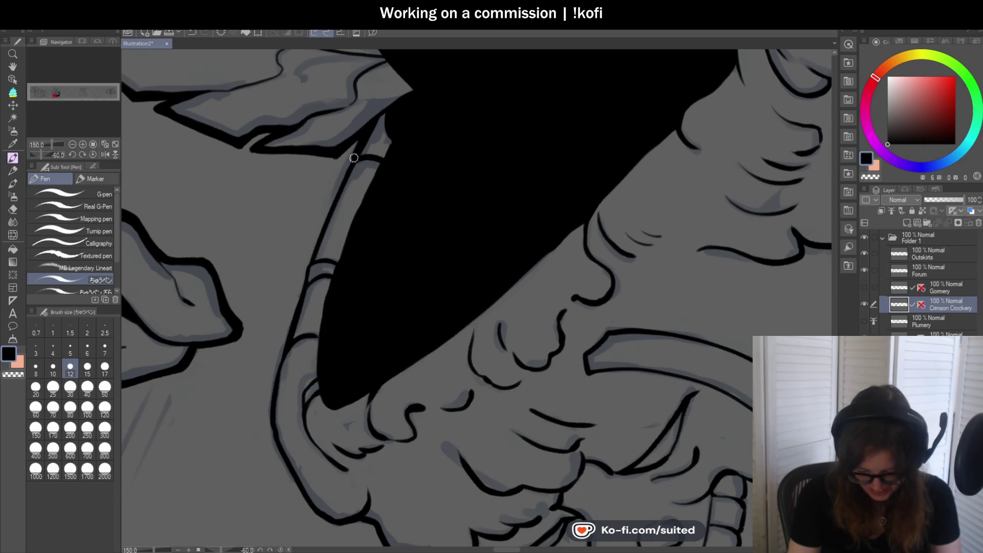
scroll(304, 278, "down", 3)
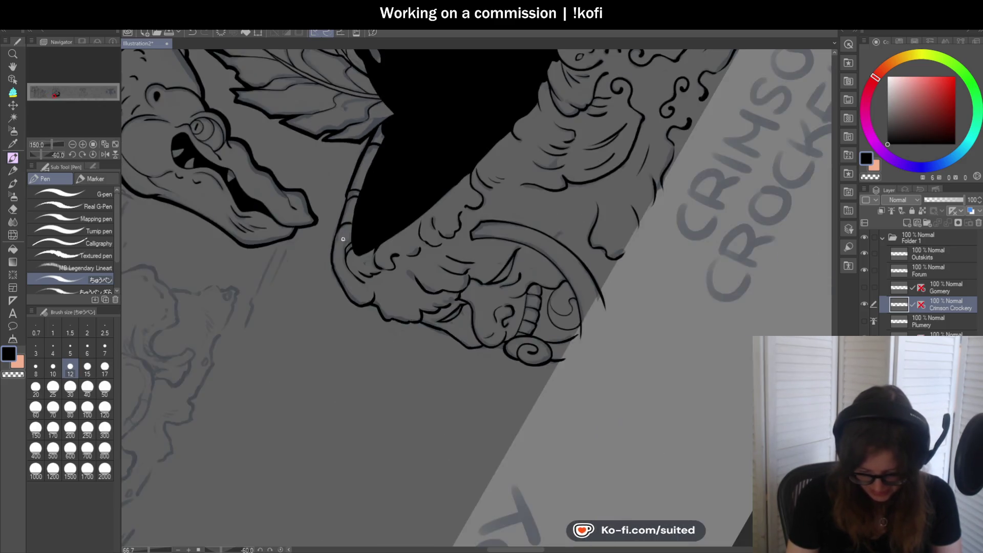
scroll(351, 158, "up", 3)
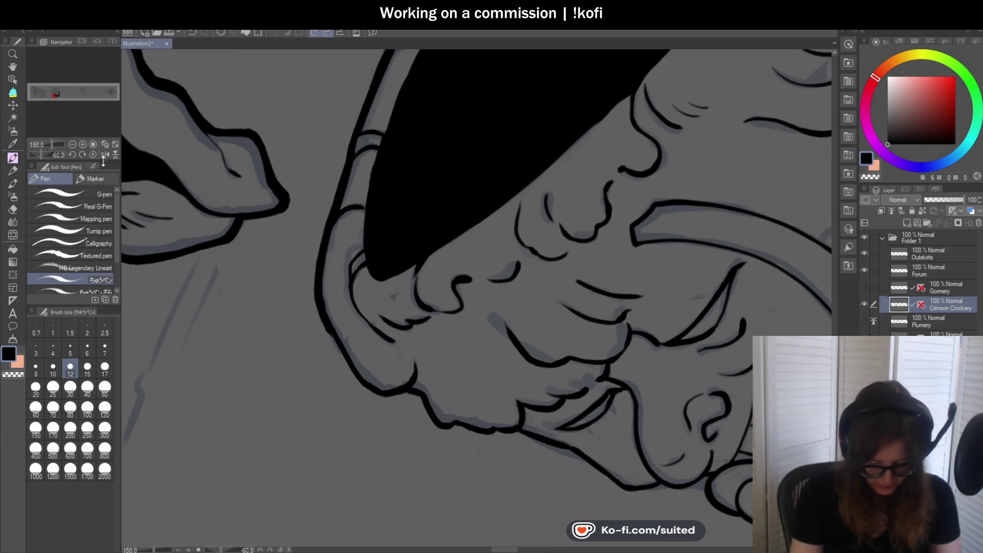
left_click(93, 155)
scroll(384, 81, "down", 1)
scroll(362, 121, "up", 2)
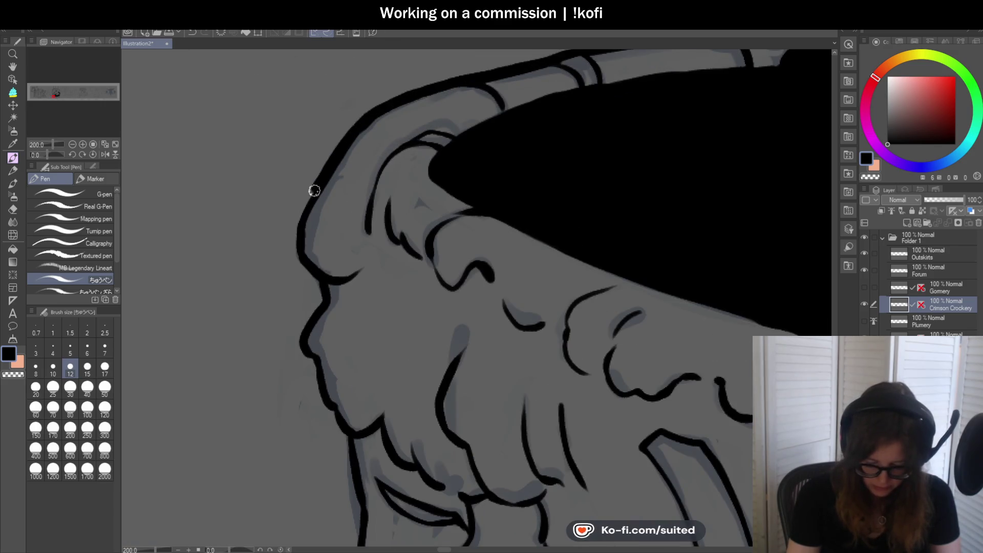
scroll(320, 282, "down", 1)
scroll(358, 211, "up", 1)
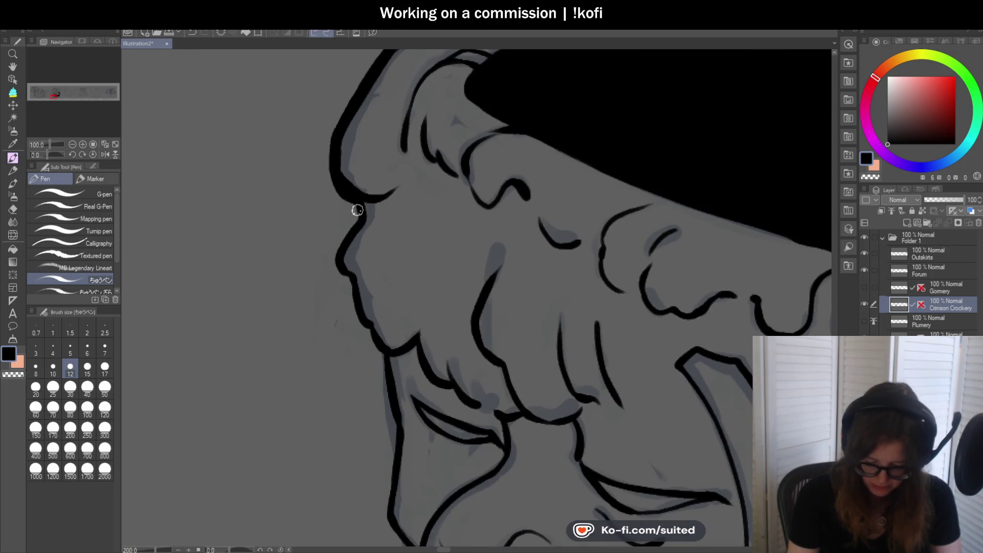
scroll(369, 184, "down", 1)
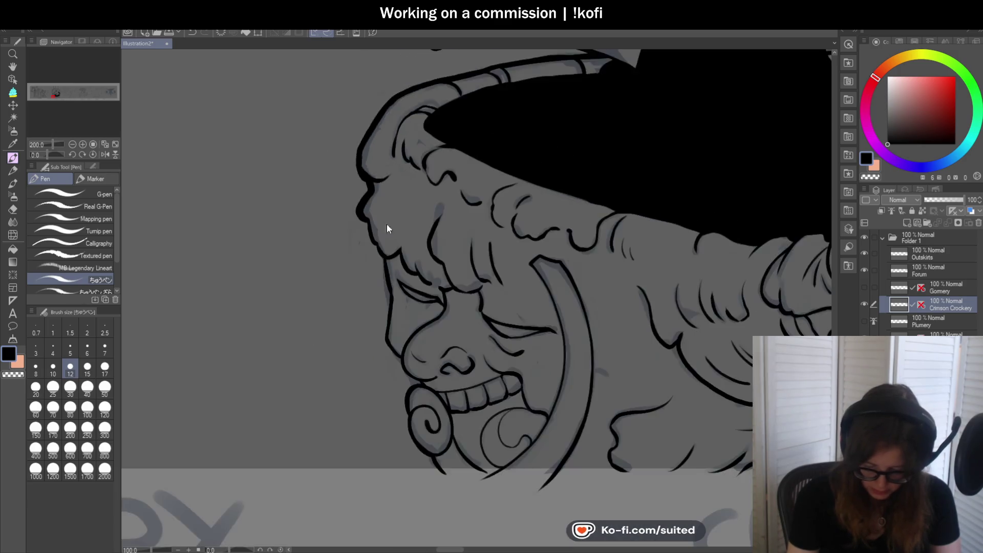
scroll(388, 206, "up", 1)
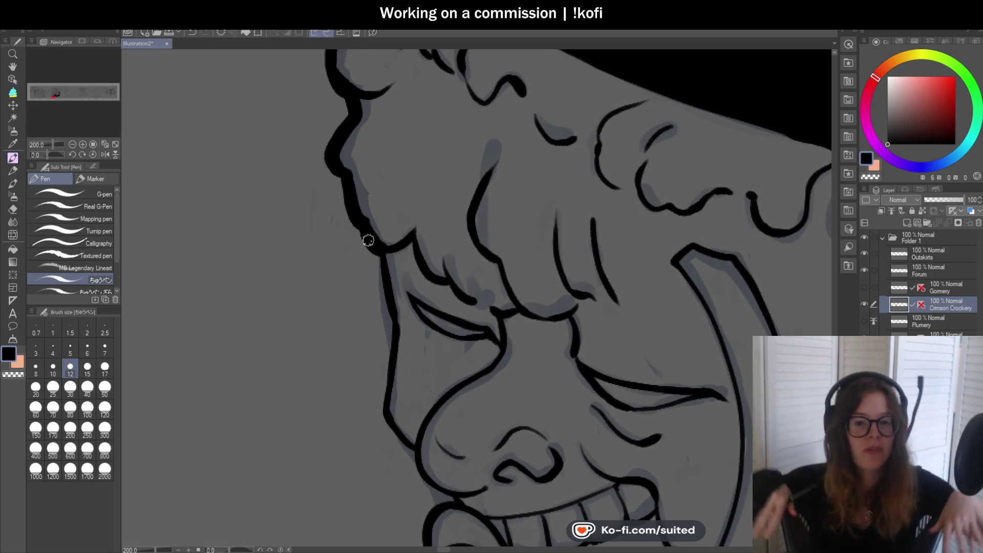
scroll(340, 156, "down", 2)
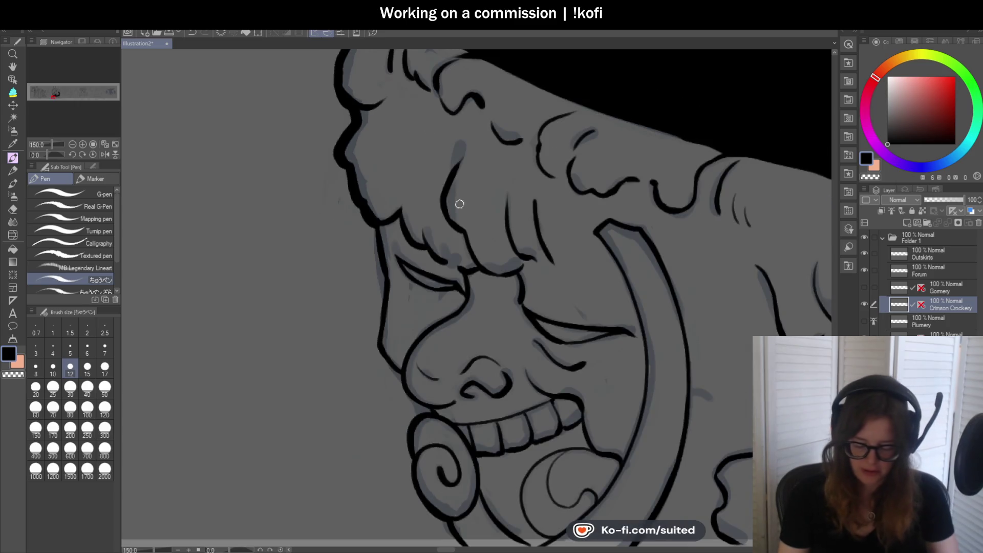
scroll(365, 171, "up", 2)
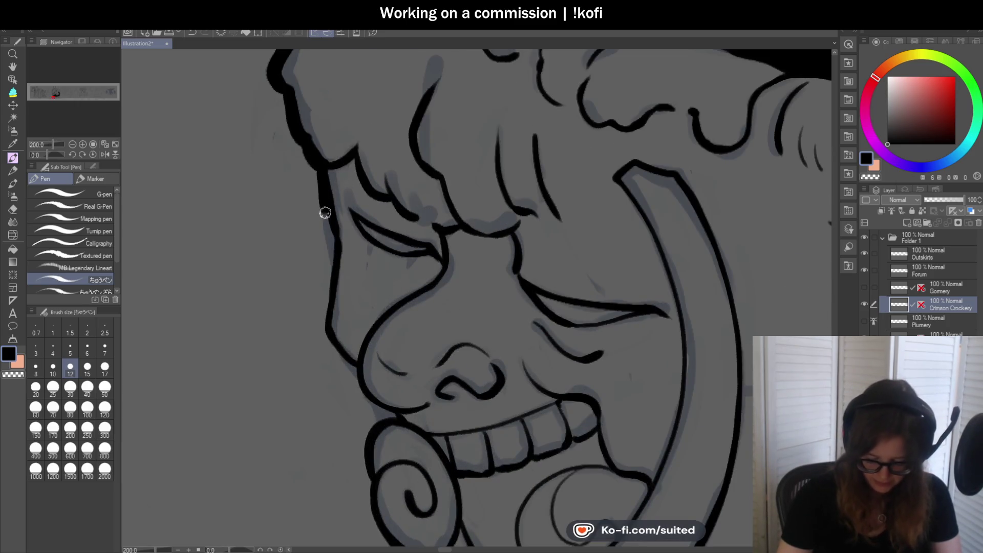
scroll(323, 209, "down", 2)
scroll(340, 202, "up", 2)
left_click_drag(325, 179, 313, 255)
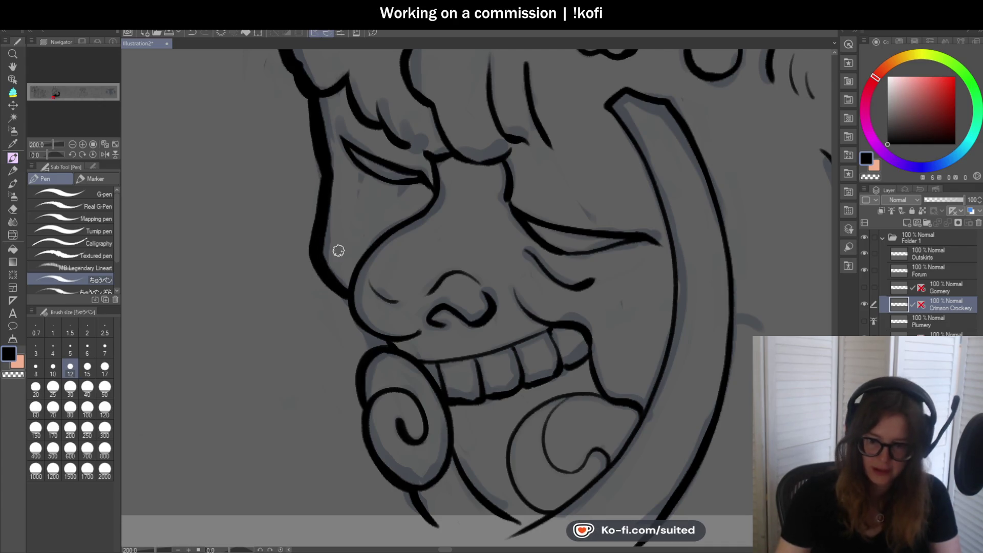
scroll(337, 194, "down", 2)
scroll(405, 310, "up", 2)
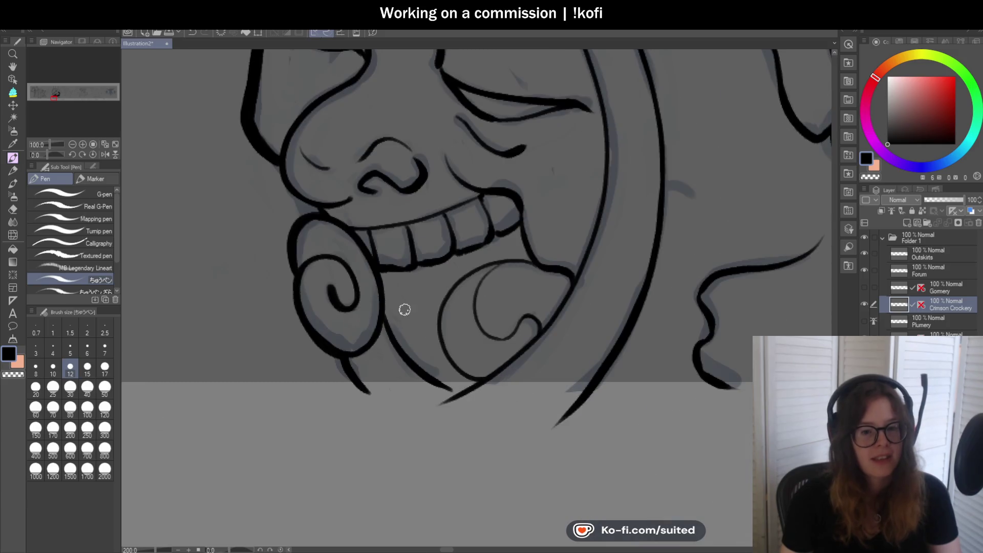
left_click_drag(272, 167, 291, 200)
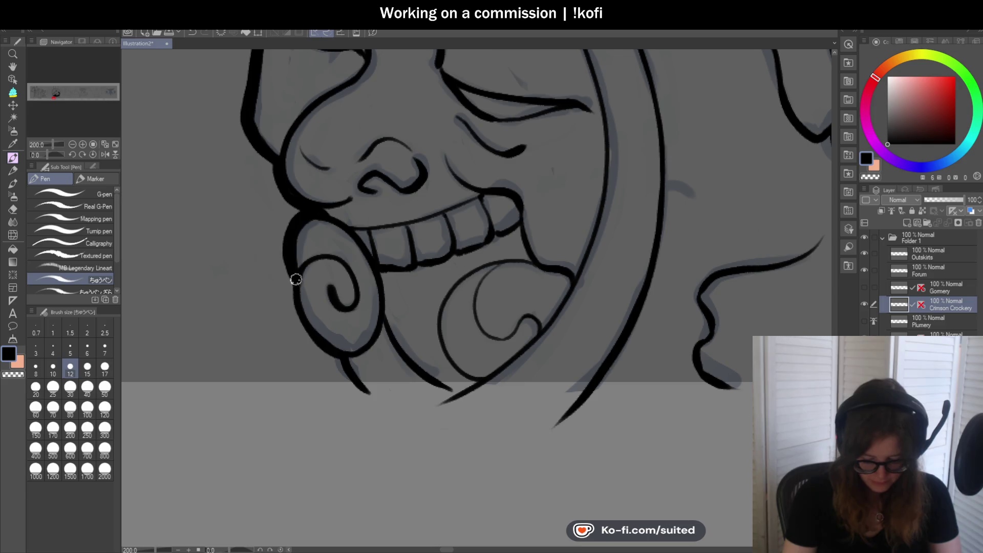
Redraw a heavier left edge on the face's curled swirl.
mouse_move(296, 275)
left_mouse_down()
mouse_move(314, 345)
mouse_move(336, 361)
left_mouse_up()
key("ctrl+z")
left_click_drag(291, 292, 338, 361)
key("ctrl+z")
mouse_move(294, 274)
left_mouse_down()
mouse_move(301, 334)
mouse_move(343, 358)
left_mouse_up()
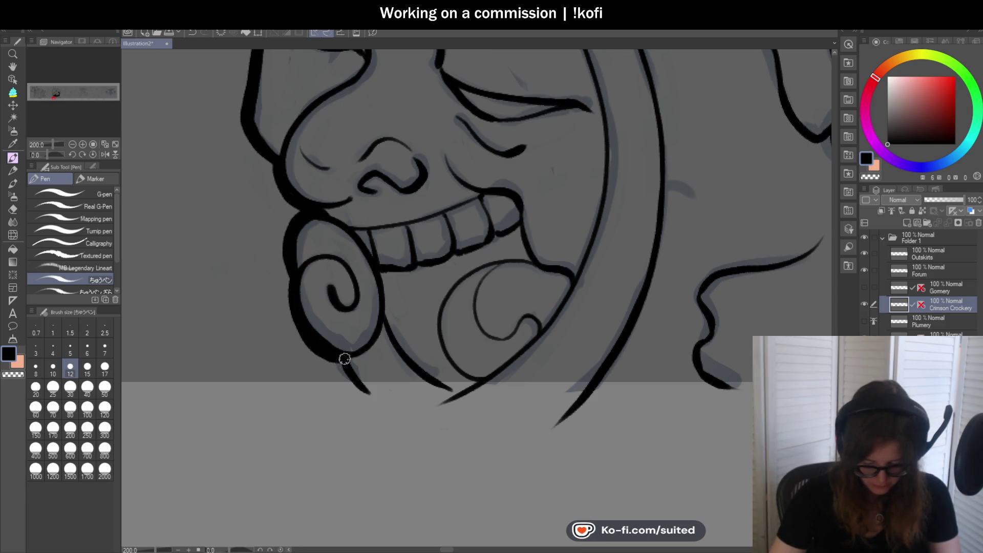
scroll(235, 205, "down", 5)
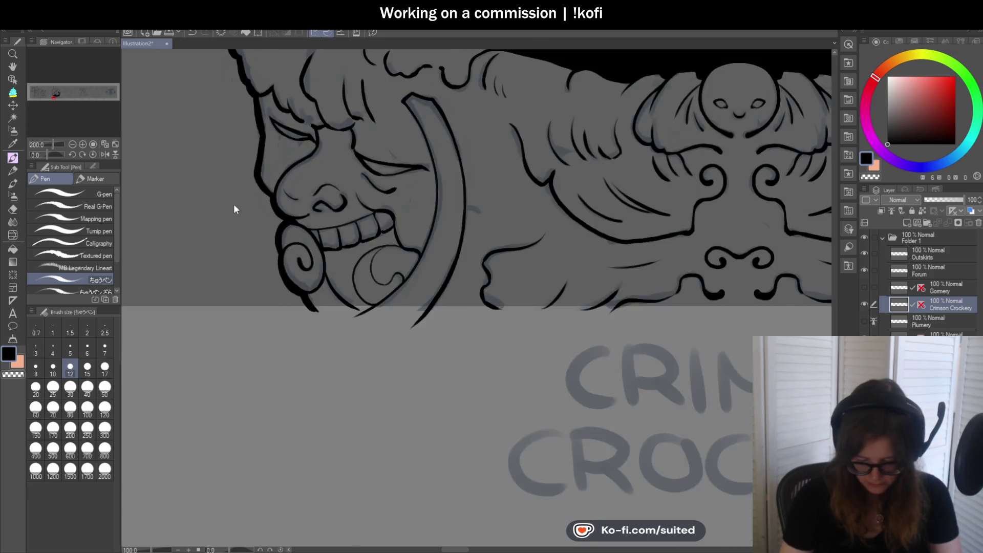
scroll(353, 236, "down", 1)
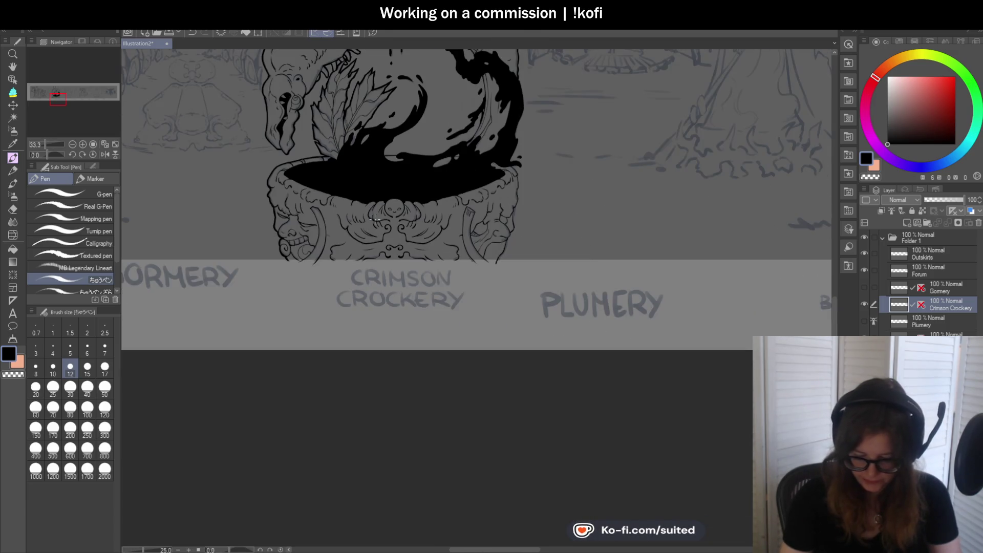
Thicken the right cauldron face's cheek contour below the nose.
scroll(512, 182, "down", 2)
scroll(523, 191, "up", 4)
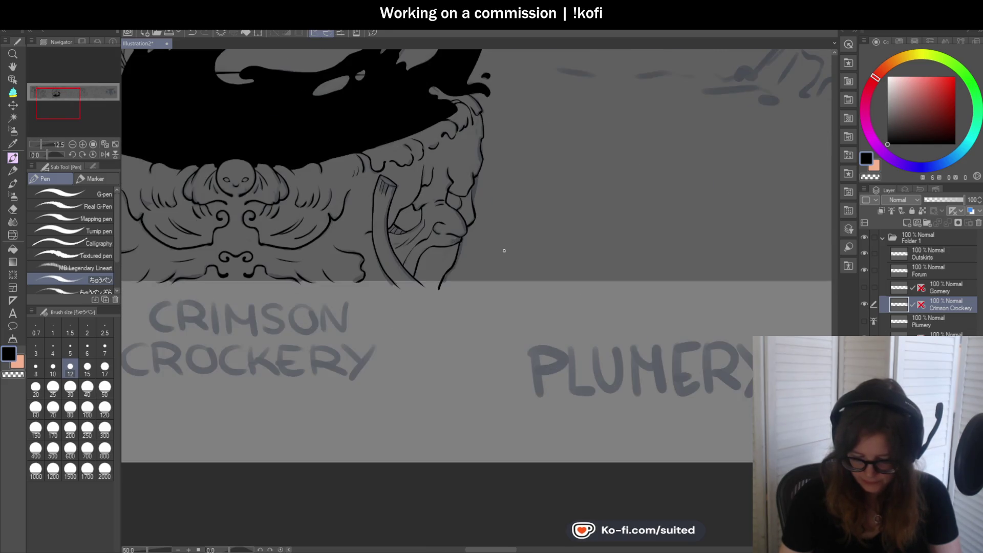
scroll(456, 167, "up", 4)
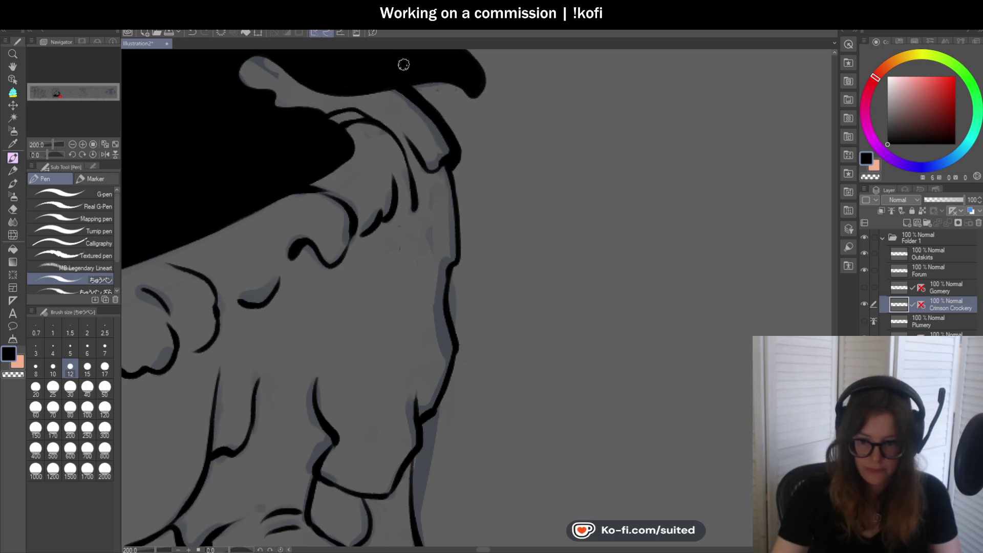
scroll(451, 180, "down", 1)
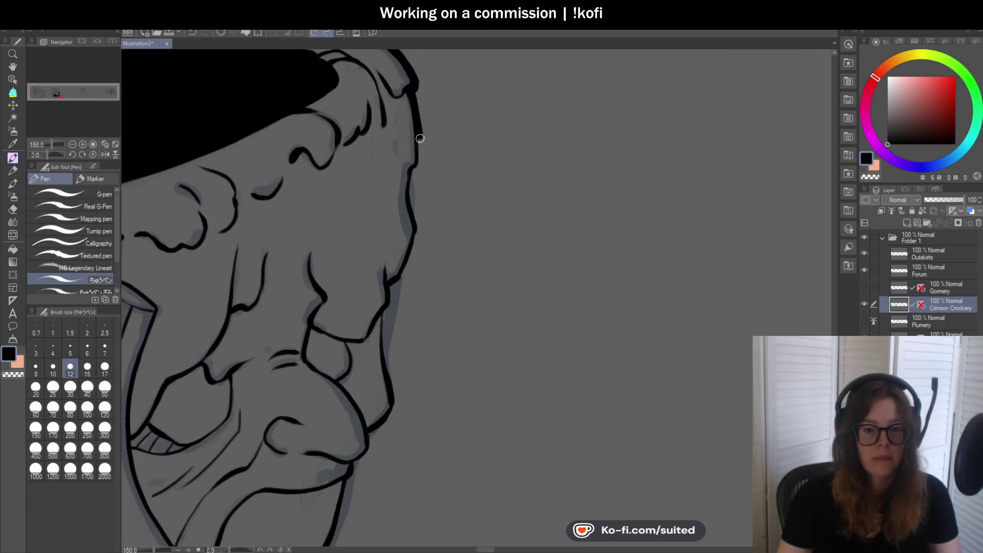
scroll(451, 193, "down", 1)
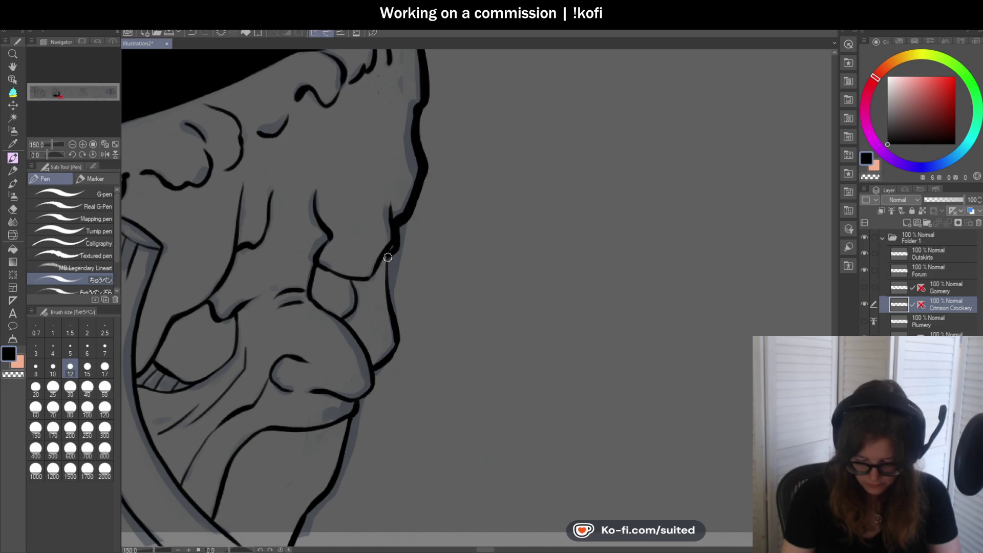
scroll(387, 256, "down", 4)
scroll(405, 226, "up", 5)
left_click_drag(414, 196, 410, 334)
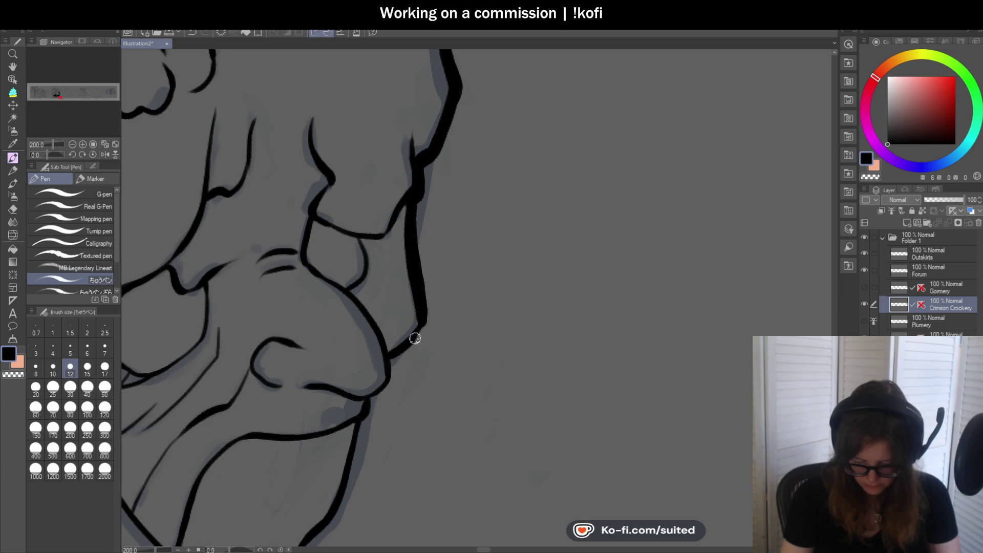
scroll(454, 287, "down", 4)
scroll(444, 214, "up", 4)
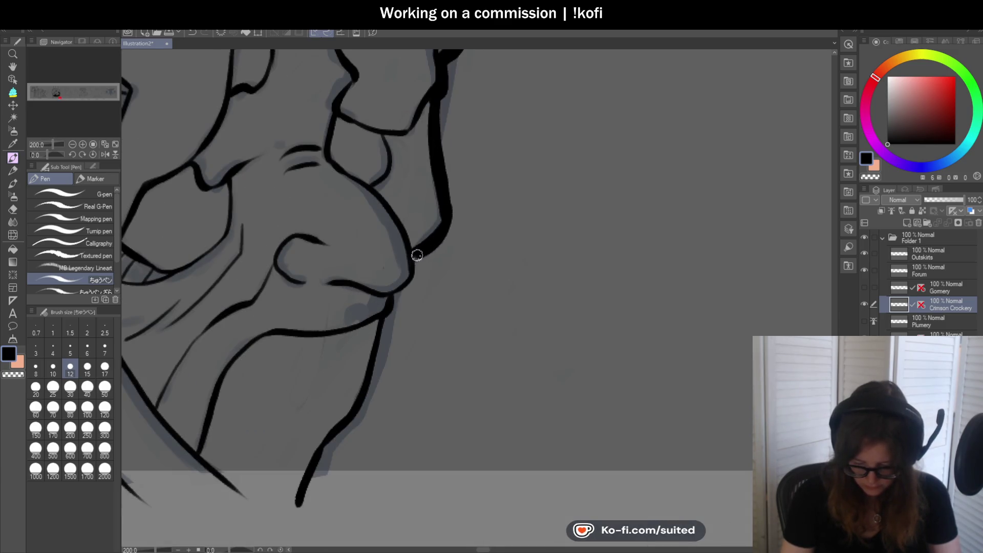
scroll(418, 254, "down", 4)
scroll(450, 231, "up", 3)
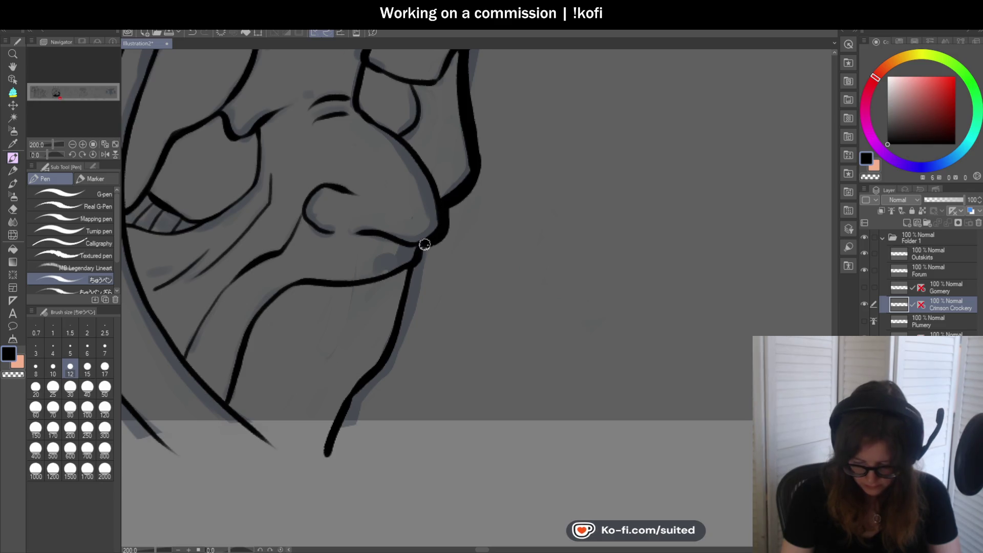
Redraw the cheek line smoothly down to the chin and retrace it darker.
left_click_drag(413, 269, 403, 332)
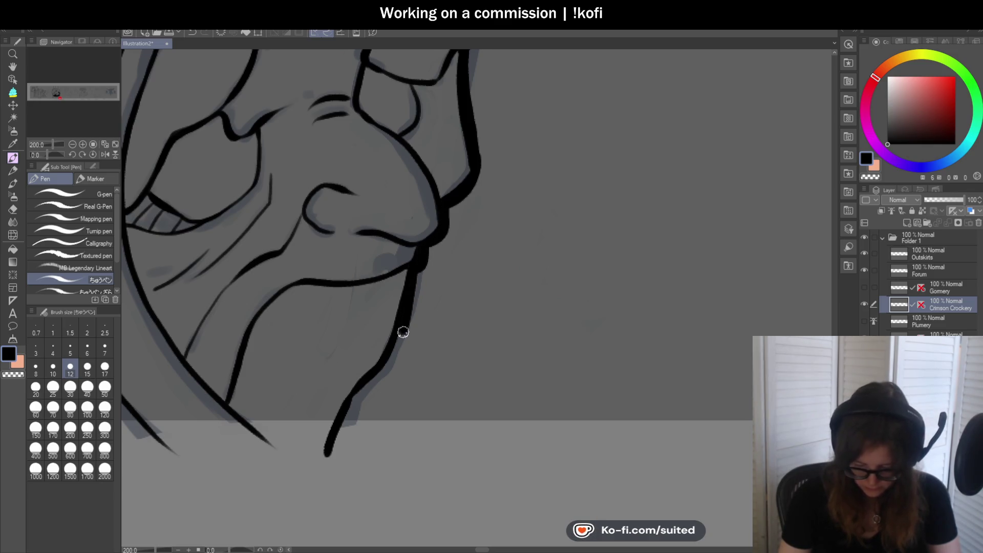
key("ctrl+z")
left_click_drag(417, 264, 386, 361)
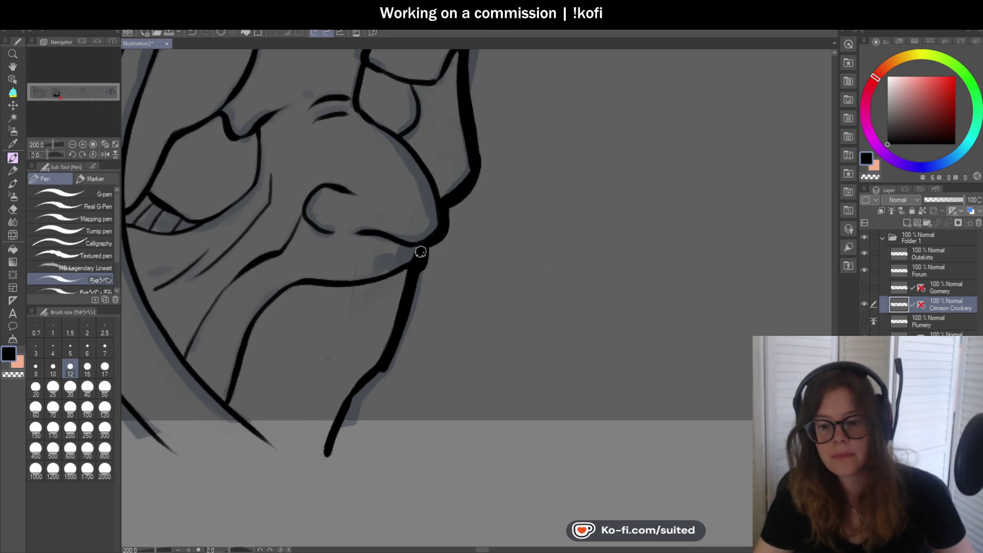
key("ctrl+minus")
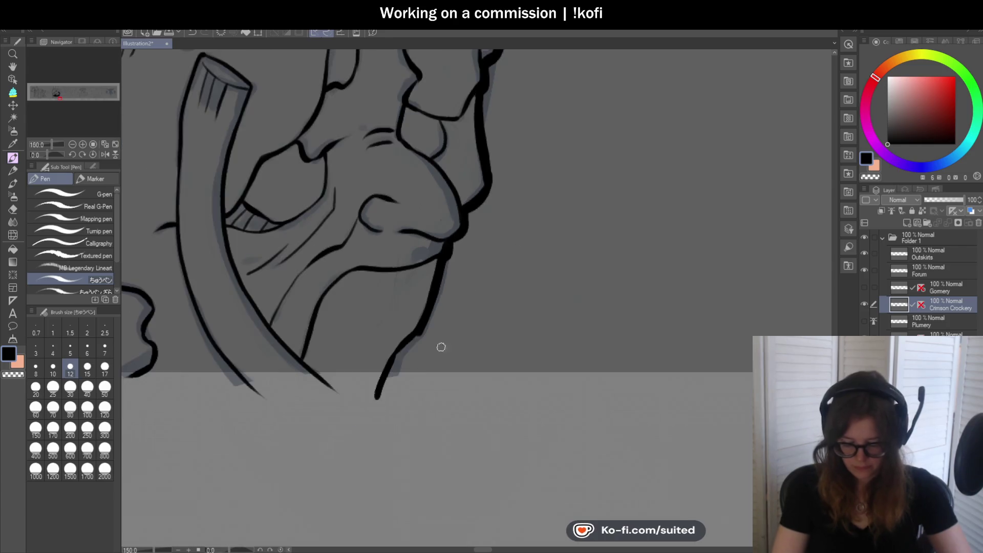
scroll(452, 333, "up", 3)
mouse_move(434, 252)
left_mouse_down()
mouse_move(373, 328)
mouse_move(349, 378)
left_mouse_up()
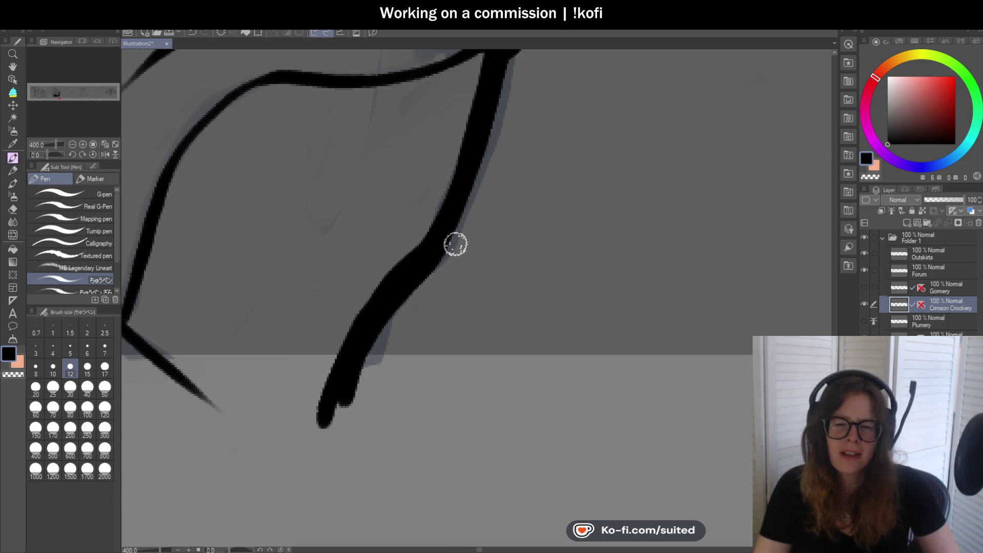
Save the illustration with Ctrl+S.
scroll(457, 303, "down", 7)
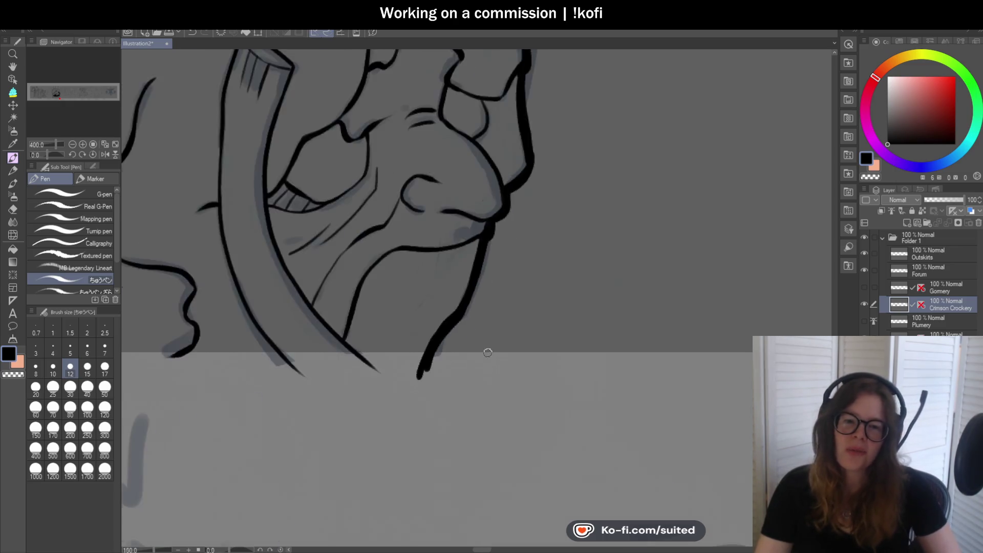
key("ctrl+s")
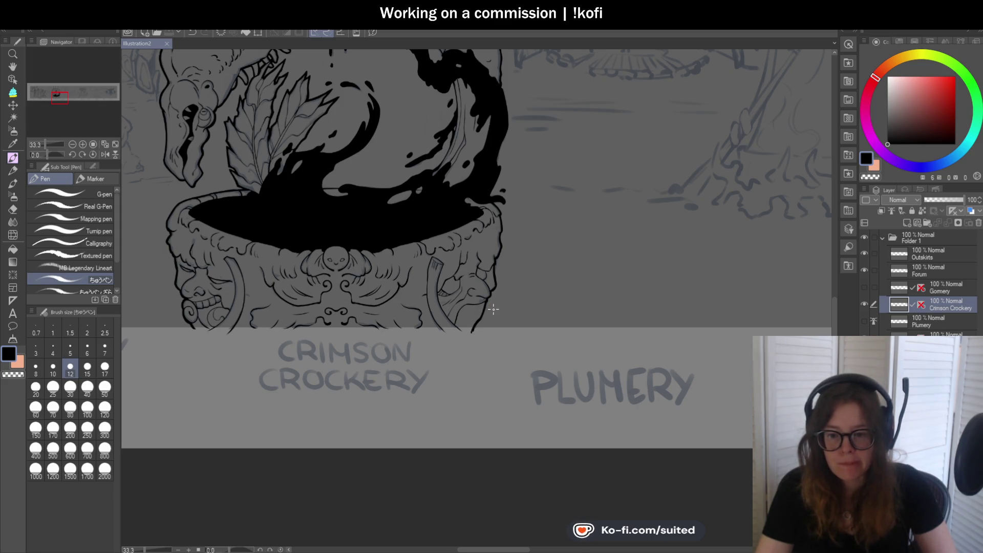
scroll(493, 308, "down", 3)
scroll(472, 256, "up", 2)
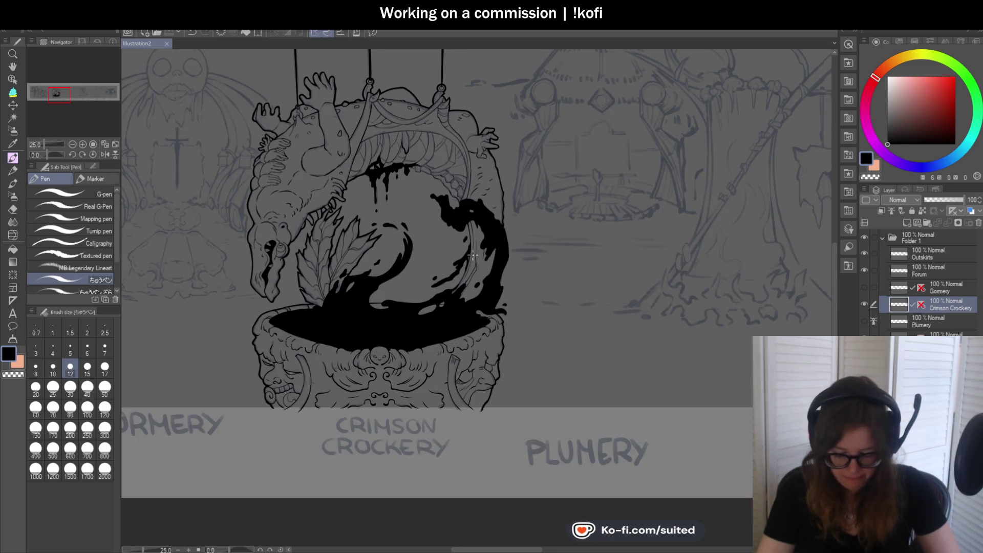
scroll(479, 256, "up", 5)
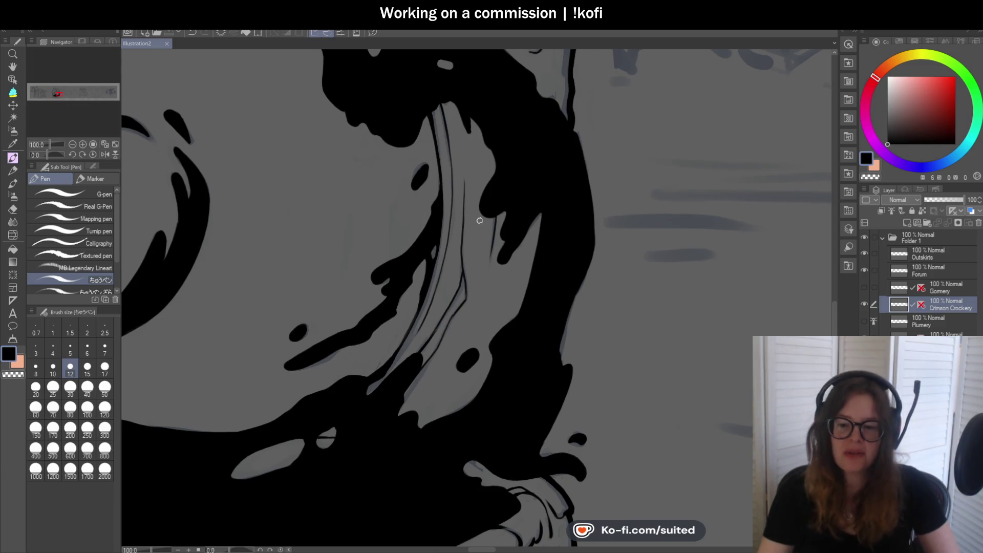
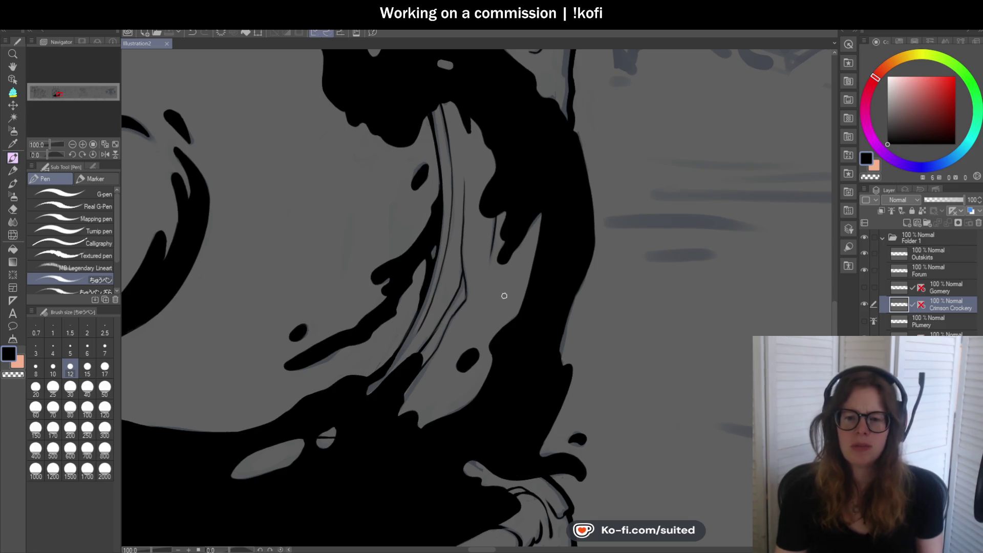
Thicken the inked left outline along the liquid strand above the cauldron.
scroll(430, 146, "up", 1)
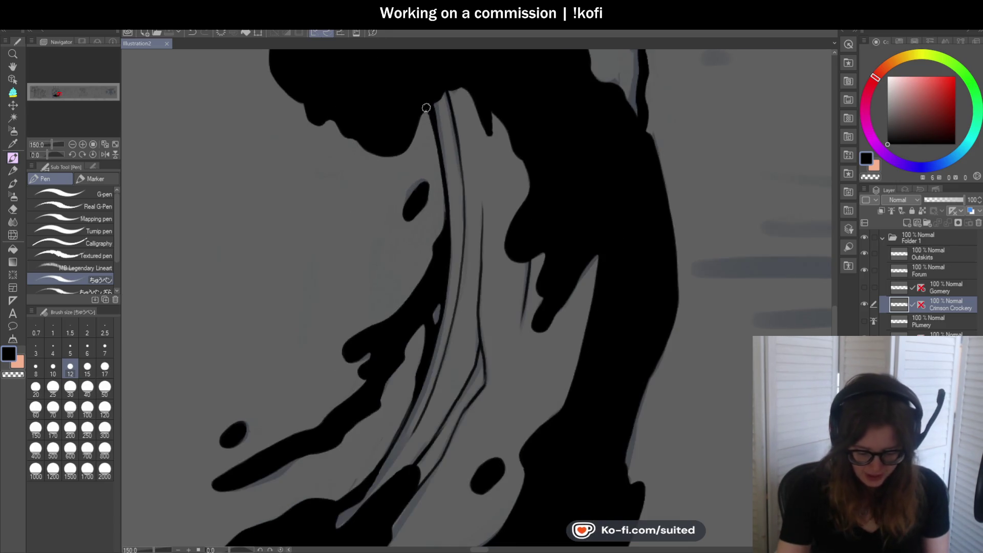
left_click_drag(432, 117, 442, 233)
left_click_drag(429, 128, 439, 240)
mouse_move(437, 282)
left_mouse_down()
mouse_move(514, 147)
mouse_move(419, 294)
left_mouse_up()
Fill the grey gaps beside the strand solid black with short ink strokes.
left_click_drag(460, 233, 404, 307)
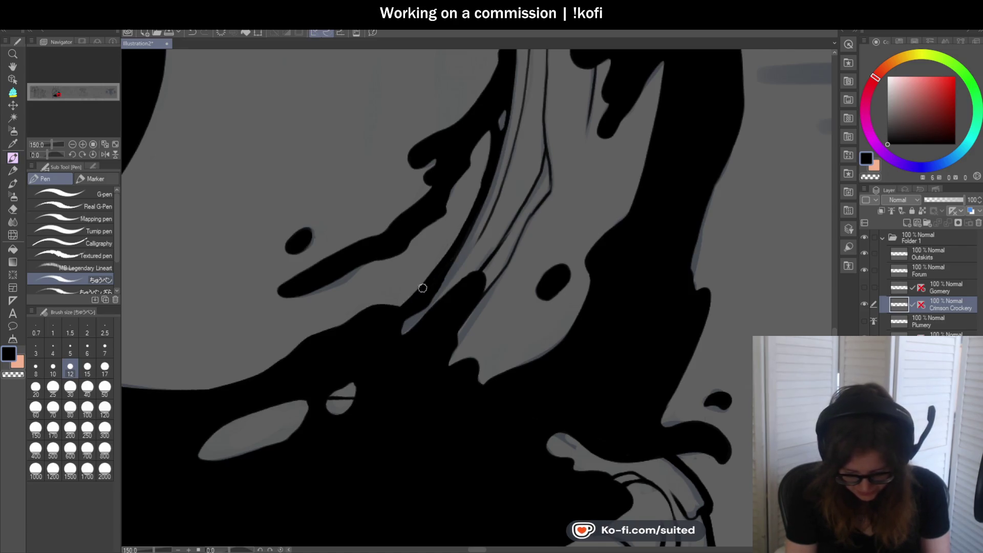
scroll(524, 219, "down", 5)
scroll(553, 231, "up", 5)
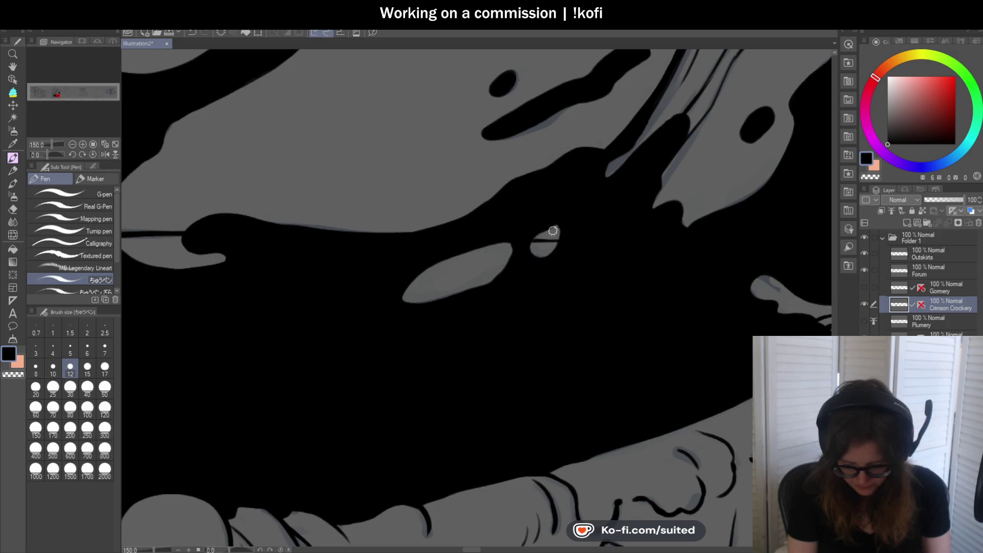
left_click_drag(530, 239, 568, 226)
scroll(568, 226, "down", 5)
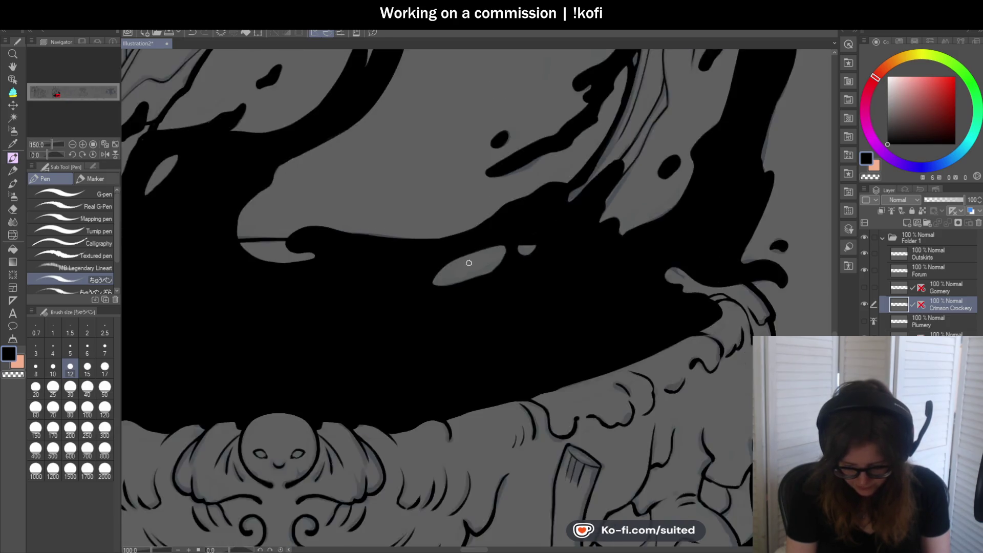
scroll(461, 254, "up", 5)
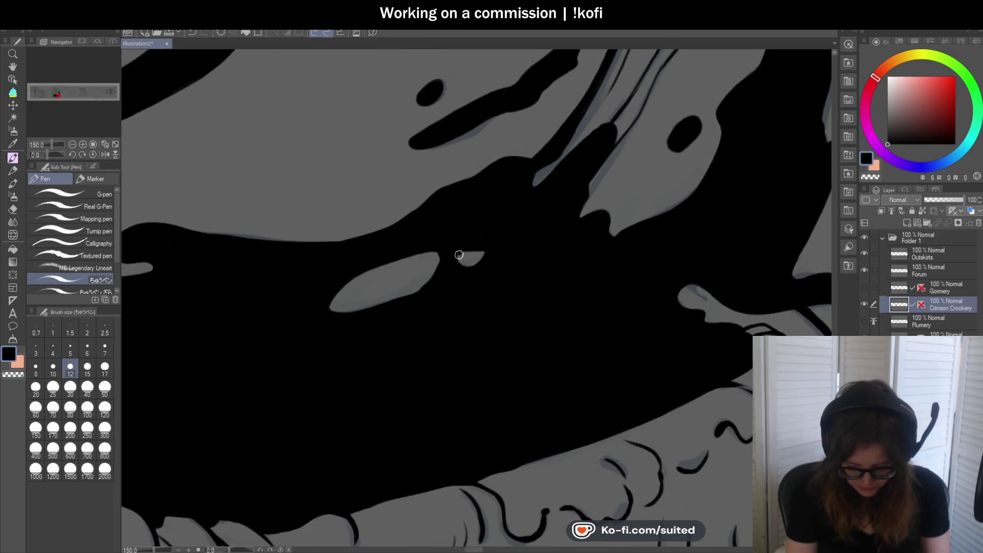
scroll(475, 271, "down", 6)
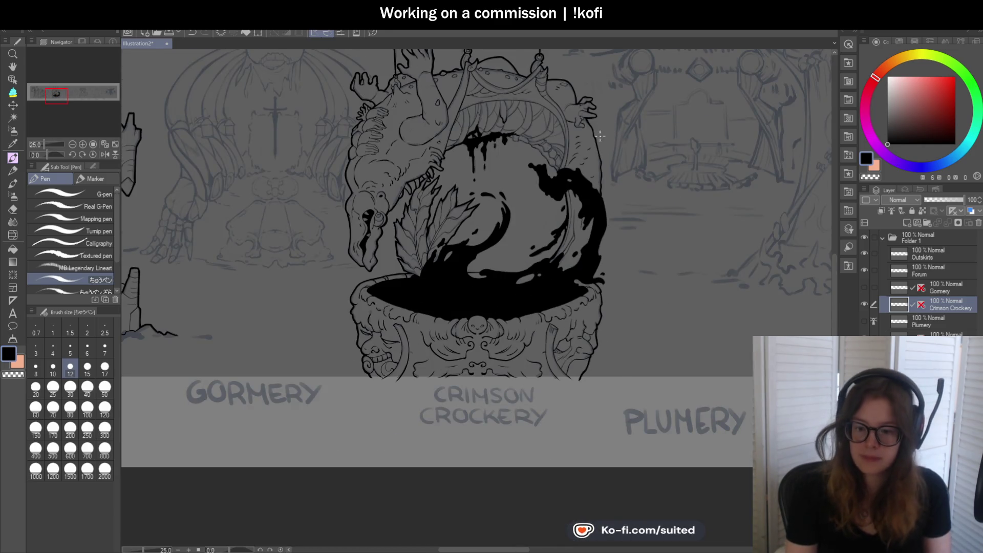
Mirror the canvas view horizontally in the Navigator and zoom in on the maw.
scroll(605, 172, "up", 2)
left_click(104, 154)
scroll(451, 210, "down", 2)
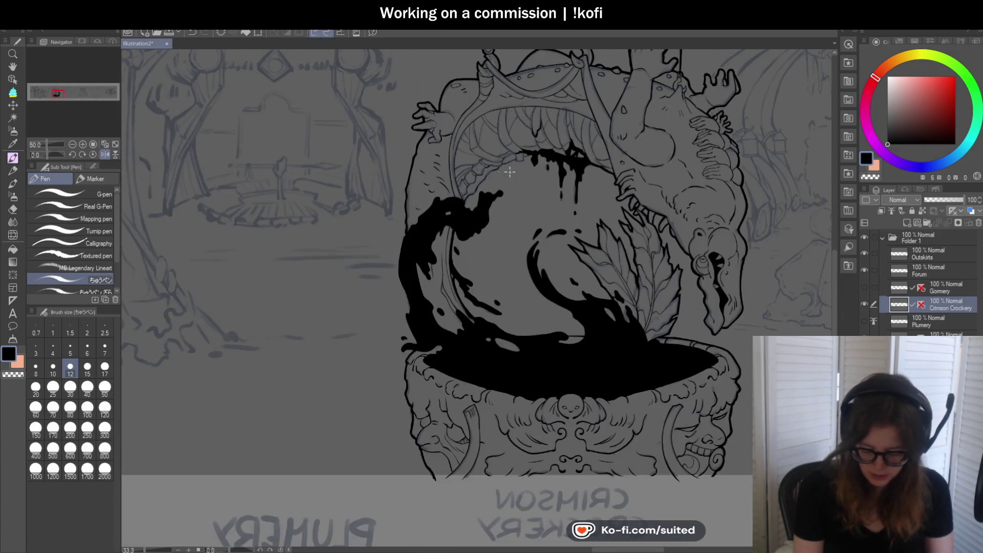
scroll(453, 211, "up", 5)
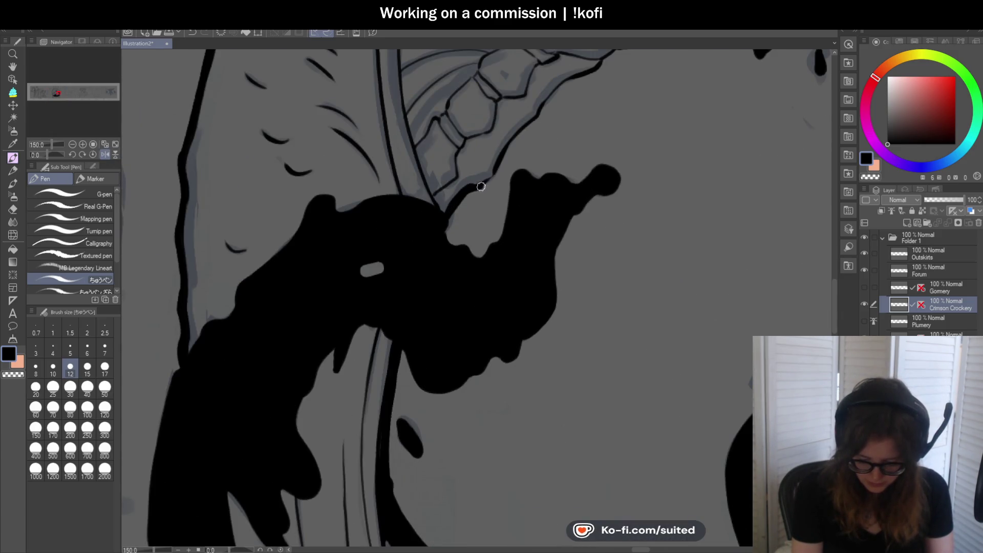
scroll(501, 162, "up", 2)
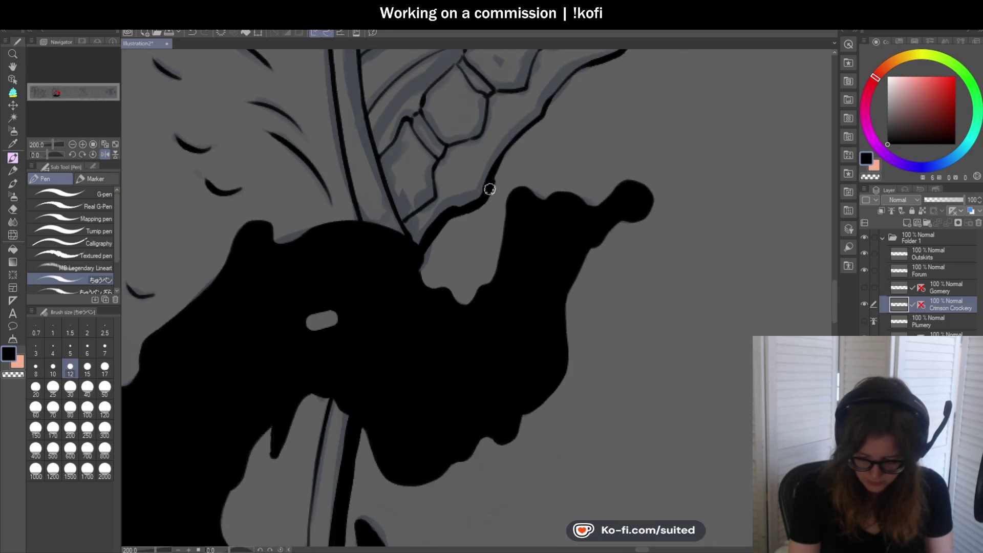
Extend and thicken the black ink along the maw's lower outline.
left_click_drag(536, 128, 570, 65)
scroll(563, 82, "down", 2)
scroll(465, 212, "up", 2)
mouse_move(455, 225)
left_mouse_down()
mouse_move(490, 185)
mouse_move(543, 153)
mouse_move(433, 244)
left_mouse_up()
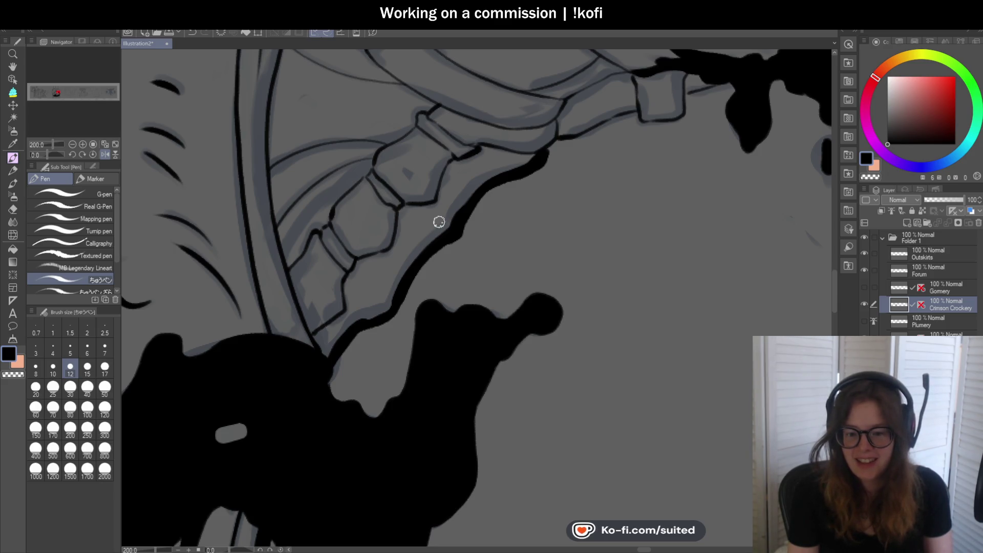
Extend the rim outline up to the right and redraw the outline under the small clasp.
scroll(564, 146, "up", 3)
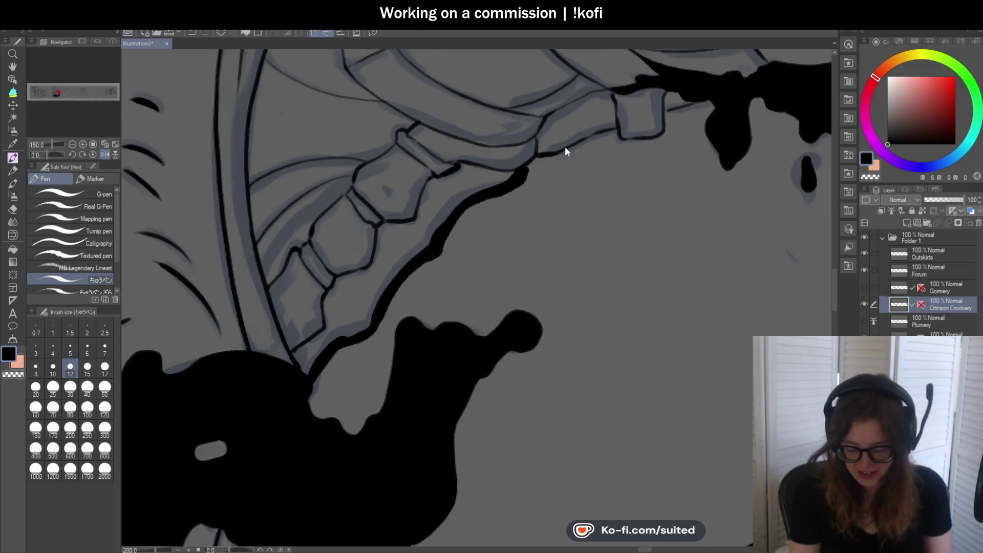
left_click_drag(517, 174, 691, 109)
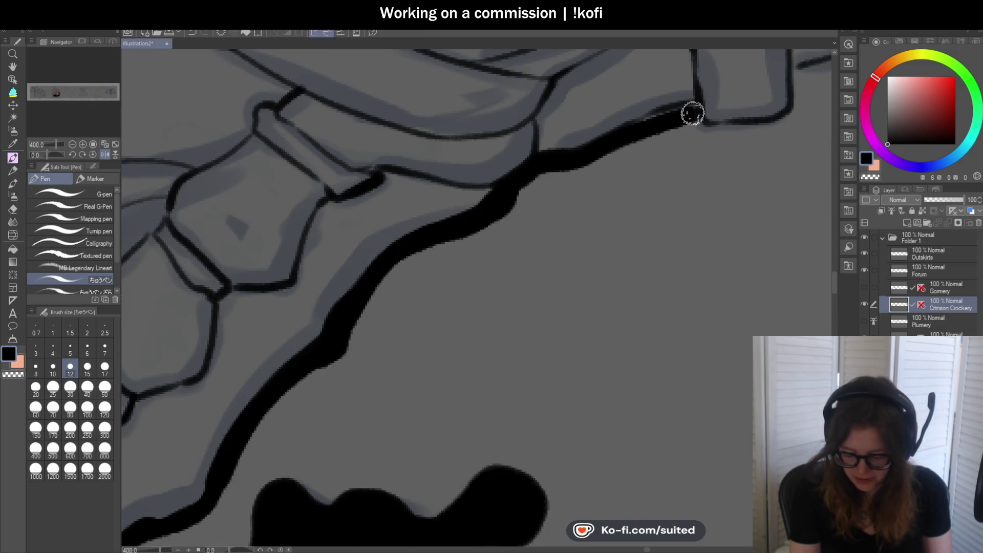
scroll(386, 234, "down", 3)
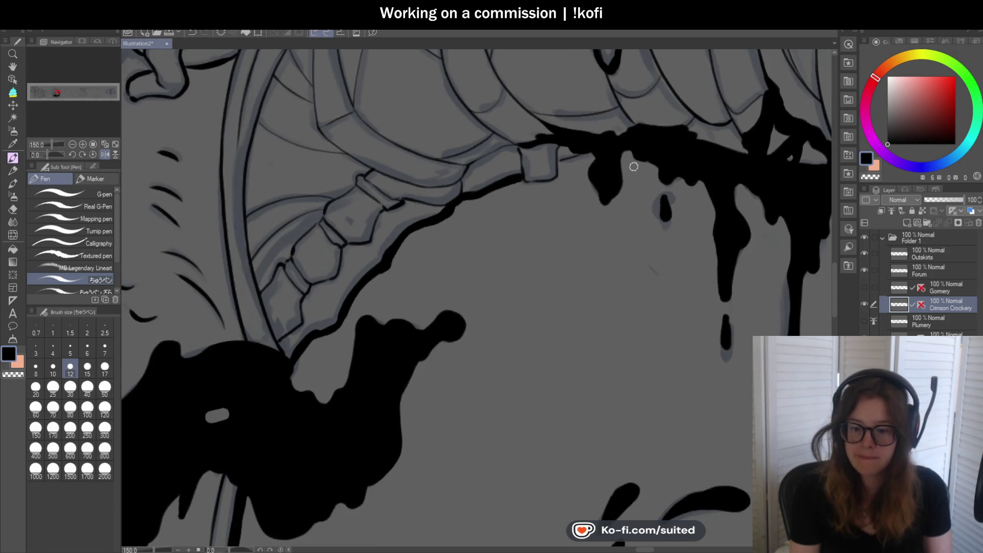
scroll(438, 193, "up", 3)
left_click_drag(444, 205, 527, 200)
key("ctrl+z")
mouse_move(433, 184)
left_mouse_down()
mouse_move(452, 209)
mouse_move(536, 199)
mouse_move(540, 154)
mouse_move(621, 125)
mouse_move(472, 204)
mouse_move(437, 200)
left_mouse_up()
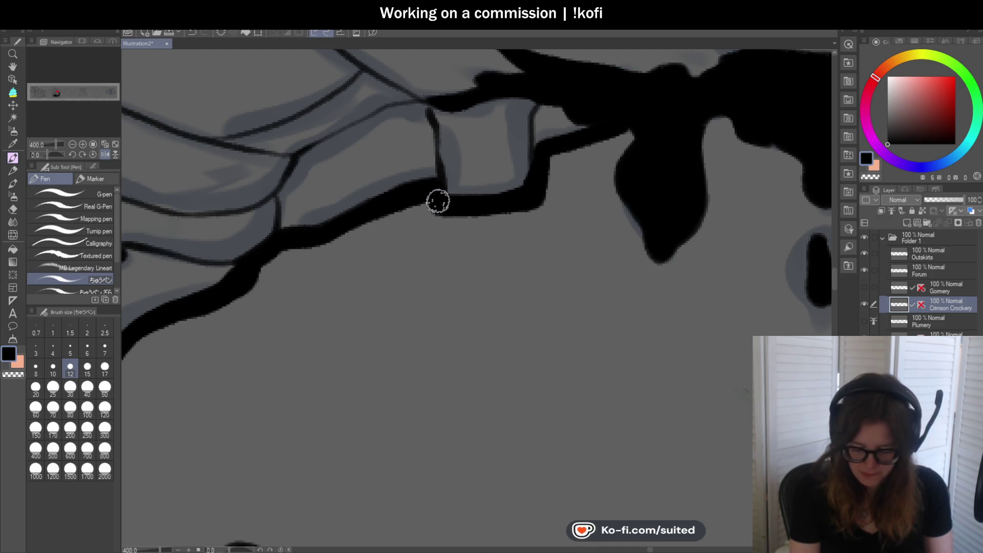
scroll(407, 211, "down", 4)
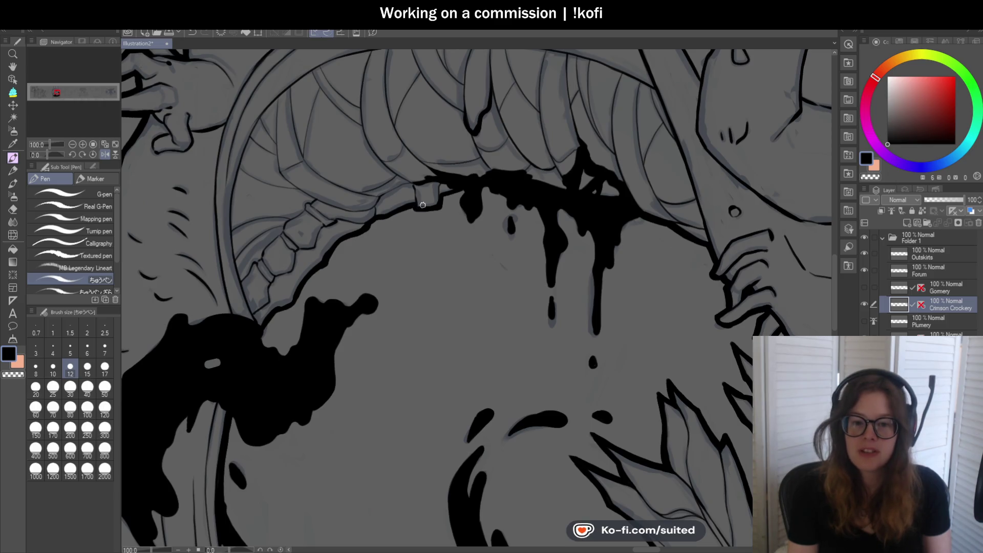
scroll(476, 194, "down", 4)
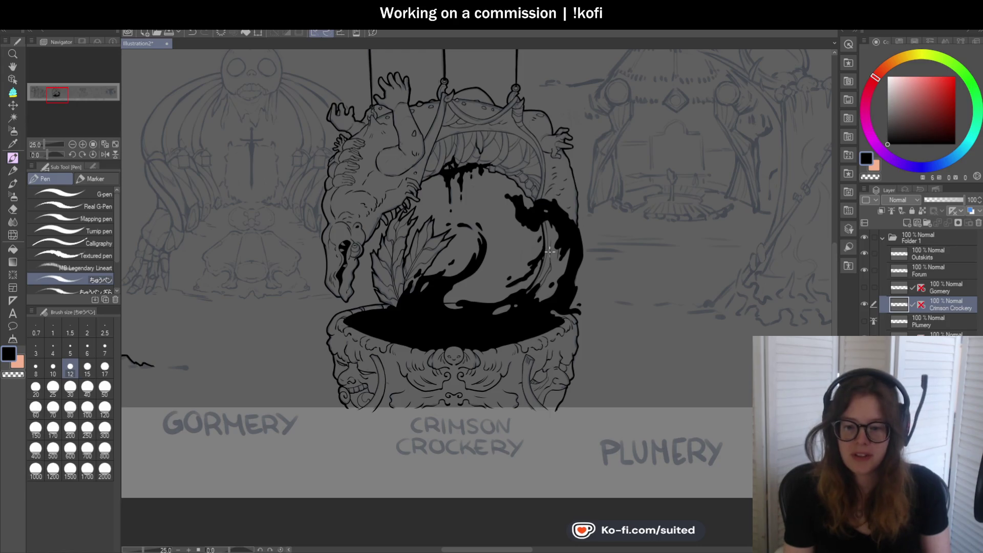
scroll(563, 231, "down", 2)
scroll(537, 353, "up", 3)
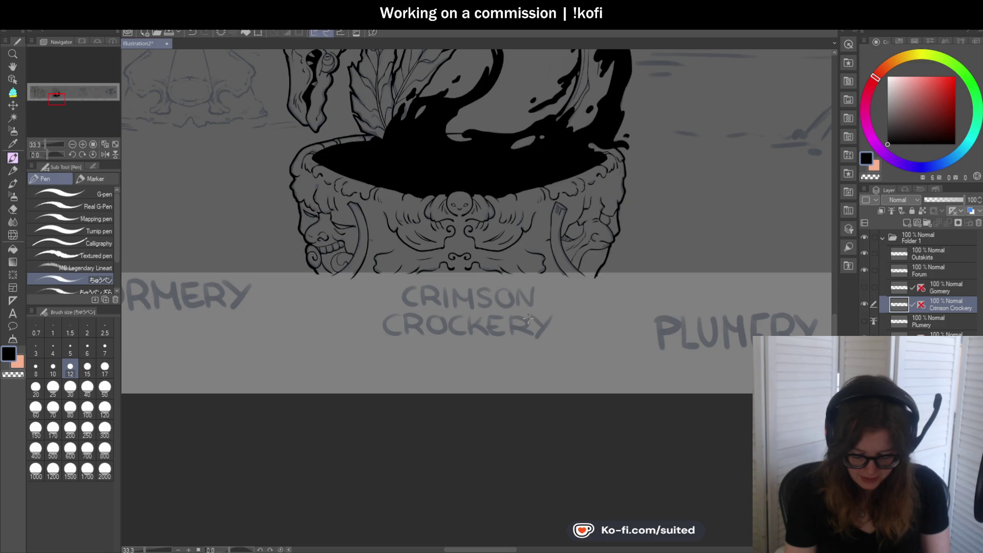
scroll(526, 321, "down", 2)
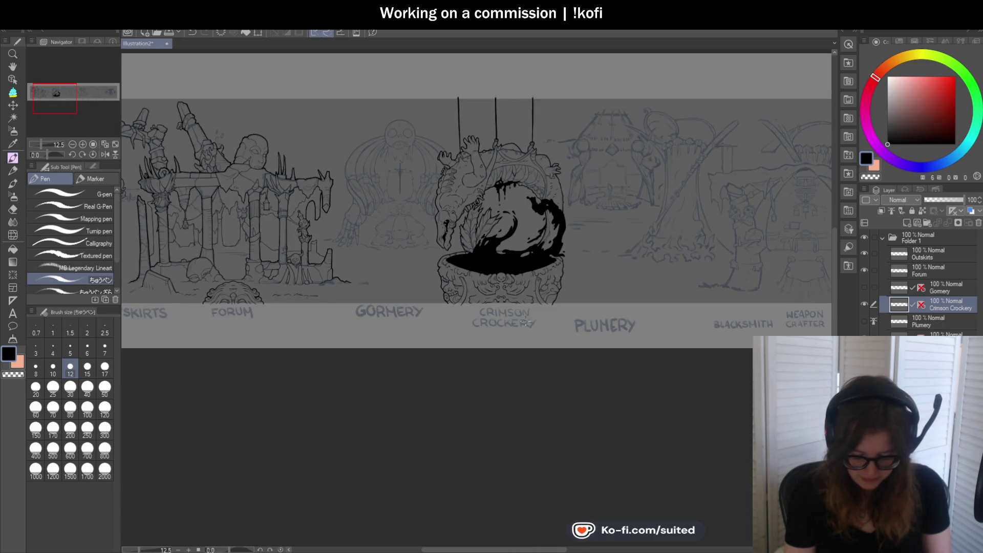
scroll(304, 257, "up", 2)
scroll(389, 258, "down", 2)
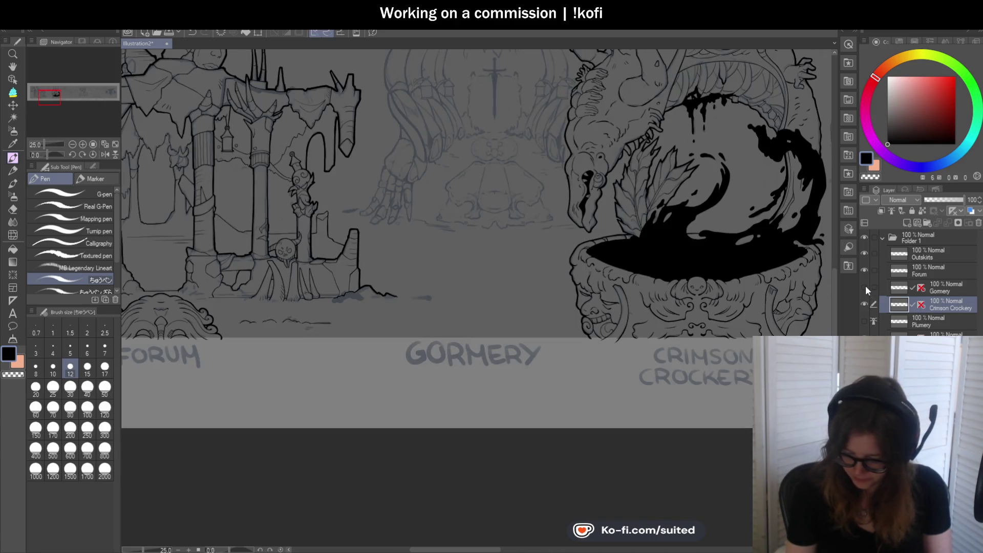
left_click(865, 286)
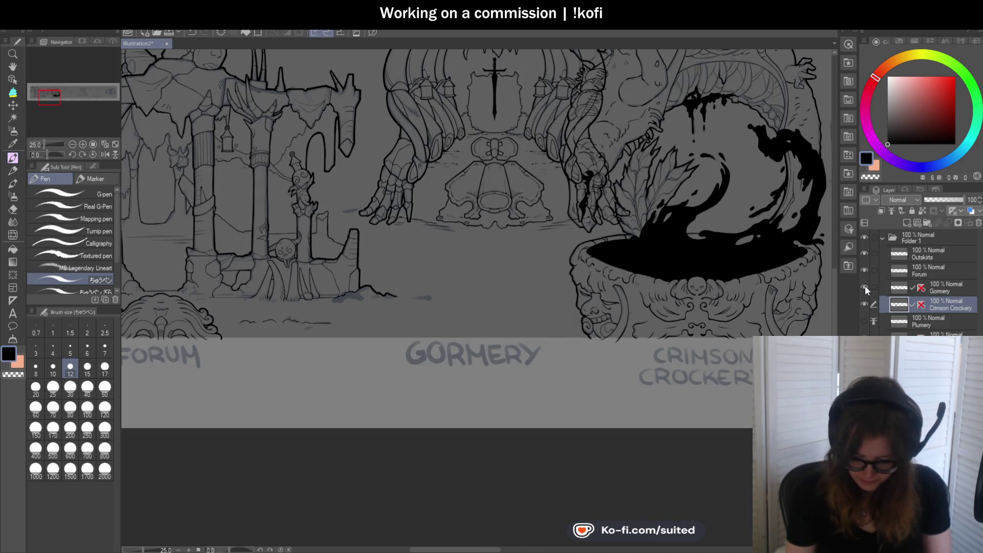
key("ctrl+plus")
key("ctrl+plus")
left_click(865, 285)
scroll(601, 131, "down", 1)
scroll(600, 131, "up", 5)
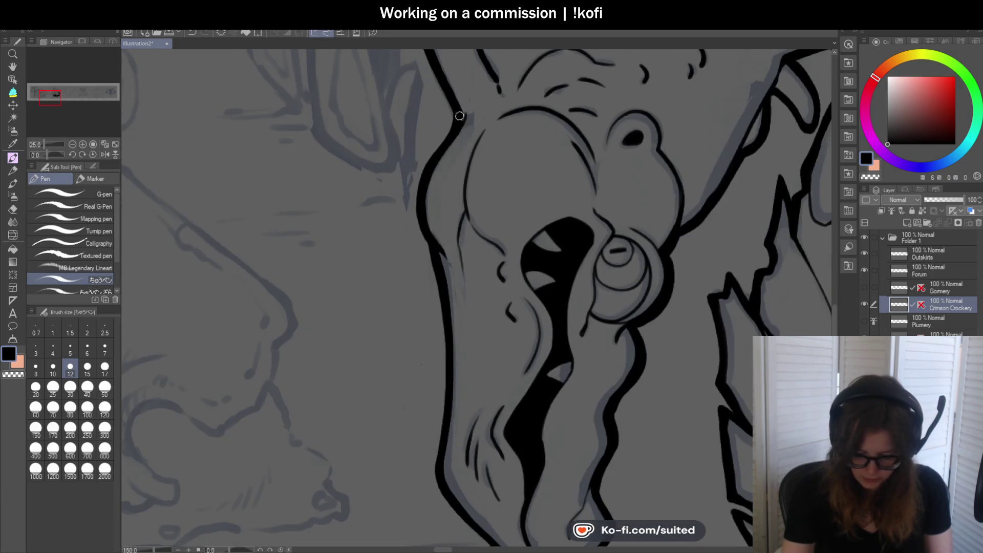
Ink and thicken the hanging creature's head outline along its left edge.
mouse_move(452, 123)
left_mouse_down()
mouse_move(429, 165)
mouse_move(418, 224)
mouse_move(426, 253)
left_mouse_up()
scroll(429, 279, "down", 2)
scroll(429, 279, "up", 3)
mouse_move(419, 86)
left_mouse_down()
mouse_move(433, 214)
mouse_move(428, 332)
left_mouse_up()
scroll(361, 215, "down", 2)
Rotate the view and ink the head and snout's left outline thicker.
left_click(53, 156)
scroll(450, 213, "up", 4)
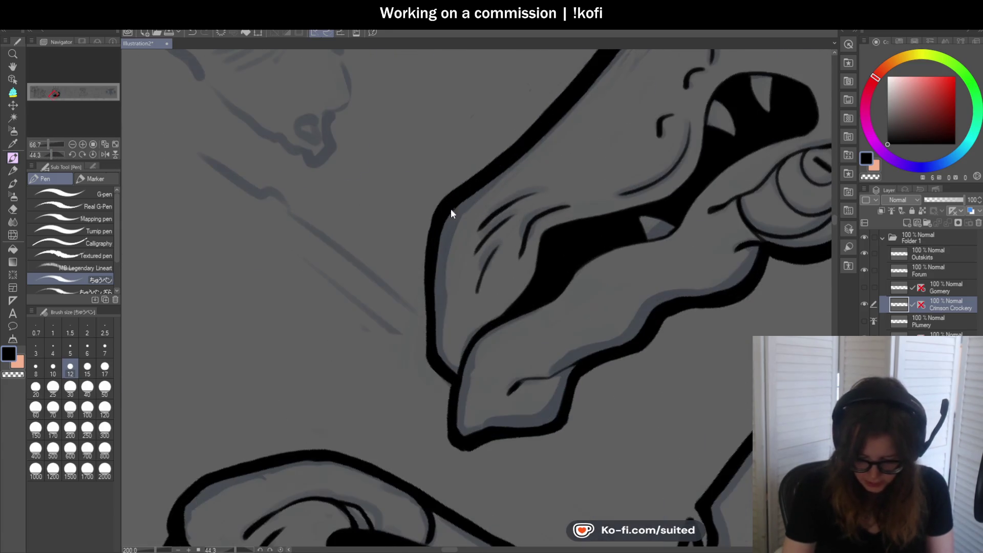
mouse_move(437, 208)
left_mouse_down()
mouse_move(423, 333)
mouse_move(453, 387)
left_mouse_up()
mouse_move(420, 325)
left_mouse_down()
mouse_move(533, 208)
mouse_move(474, 278)
mouse_move(474, 311)
mouse_move(522, 311)
mouse_move(511, 316)
mouse_move(589, 296)
mouse_move(599, 257)
mouse_move(677, 210)
mouse_move(705, 175)
left_mouse_up()
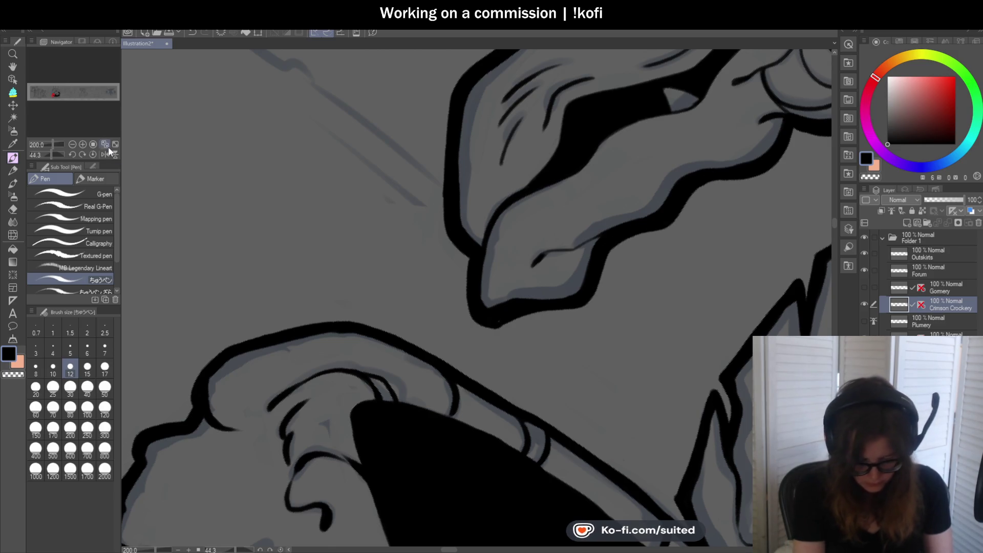
Reset the view to unrotated 100% and thicken the outline up to the head's top.
key("ctrl+alt+0")
scroll(492, 219, "up", 3)
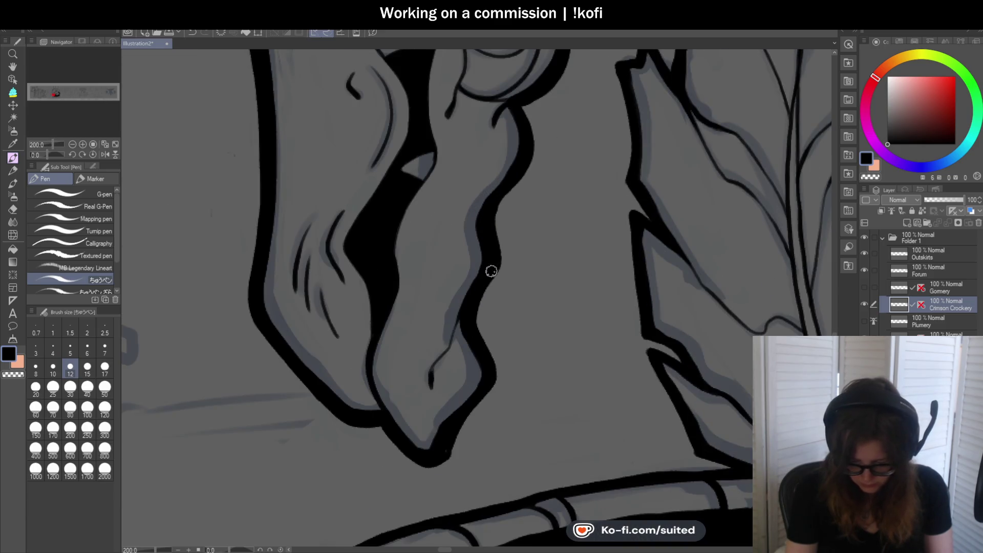
scroll(505, 215, "down", 4)
scroll(502, 195, "up", 1)
scroll(499, 189, "down", 1)
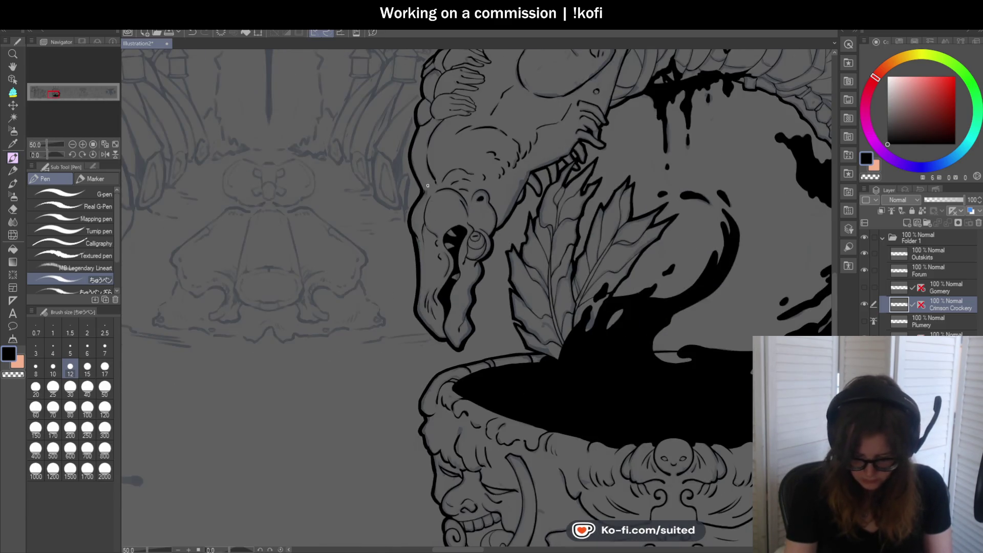
scroll(428, 185, "up", 3)
mouse_move(416, 177)
left_mouse_down()
mouse_move(384, 110)
mouse_move(387, 56)
left_mouse_up()
scroll(379, 221, "down", 2)
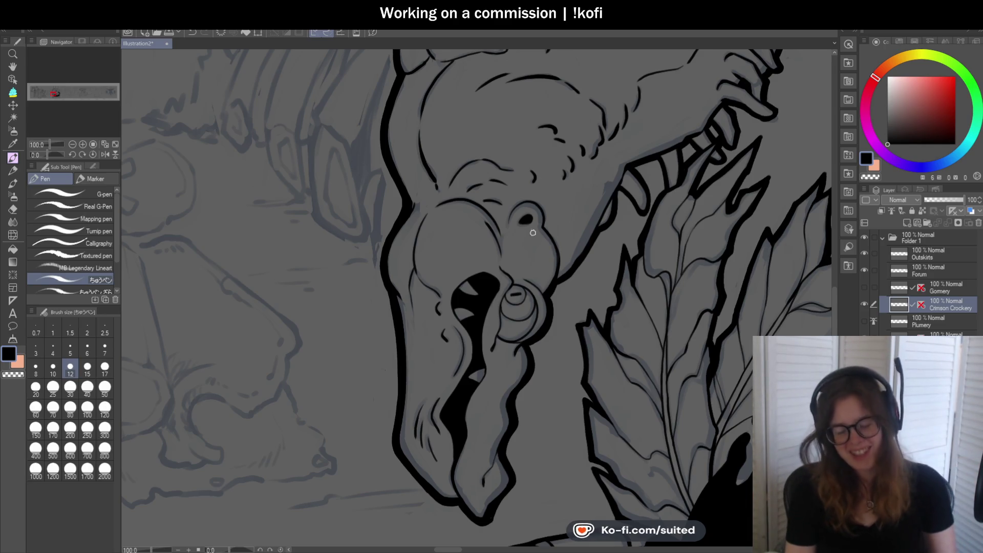
Thicken the ink line along the creature's outer arm edge.
scroll(532, 233, "down", 3)
scroll(419, 163, "up", 5)
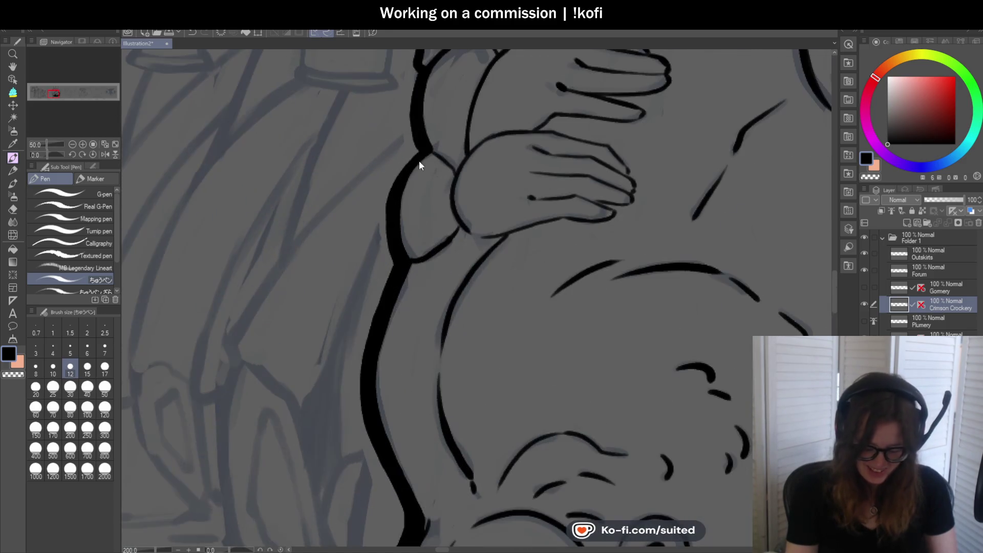
mouse_move(414, 157)
left_mouse_down()
mouse_move(388, 237)
mouse_move(395, 274)
left_mouse_up()
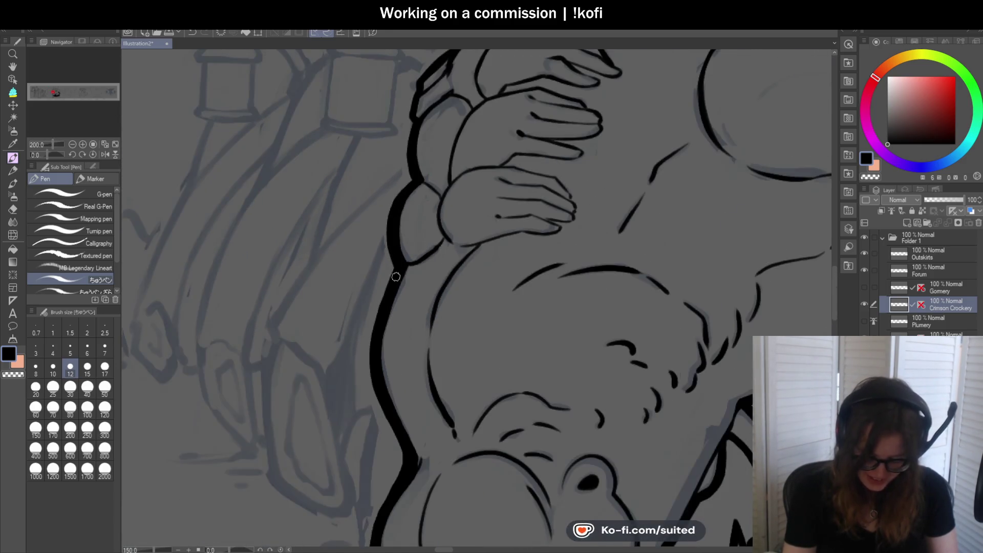
left_click_drag(412, 121, 413, 211)
scroll(417, 143, "down", 3)
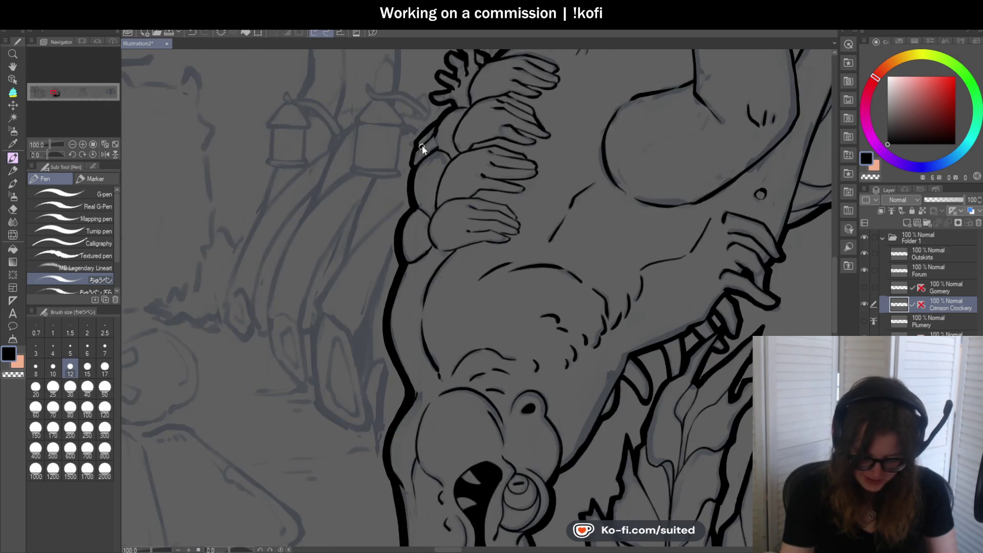
scroll(410, 149, "up", 5)
scroll(394, 183, "down", 3)
scroll(411, 171, "up", 3)
mouse_move(411, 171)
left_mouse_down()
mouse_move(400, 171)
mouse_move(501, 89)
left_mouse_up()
scroll(501, 89, "down", 3)
scroll(452, 182, "up", 2)
left_click_drag(452, 182, 399, 226)
scroll(410, 189, "down", 4)
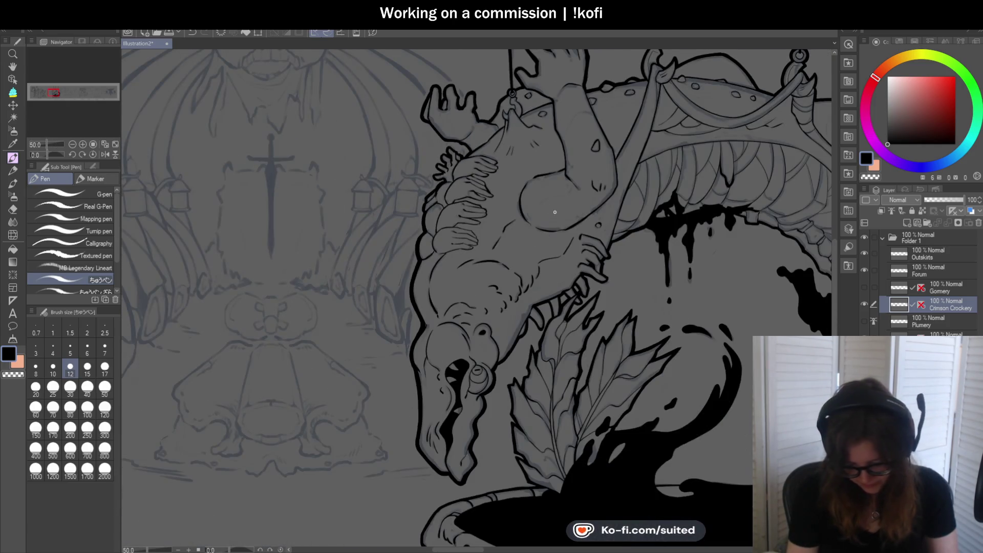
scroll(555, 212, "down", 1)
scroll(533, 348, "up", 5)
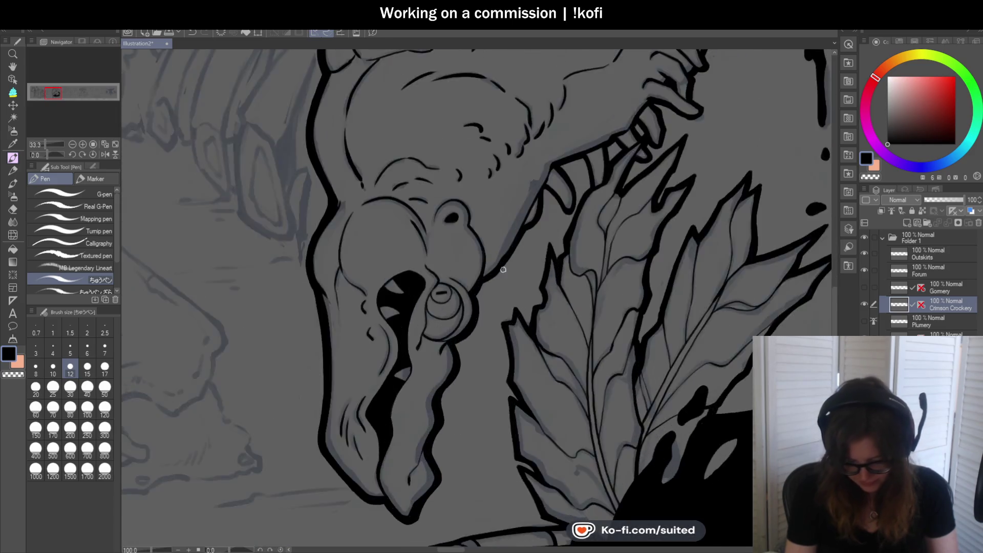
Ink thicker outlines along the creature's neck and down its teeth.
mouse_move(482, 298)
left_mouse_down()
mouse_move(589, 116)
mouse_move(581, 179)
mouse_move(559, 201)
left_mouse_up()
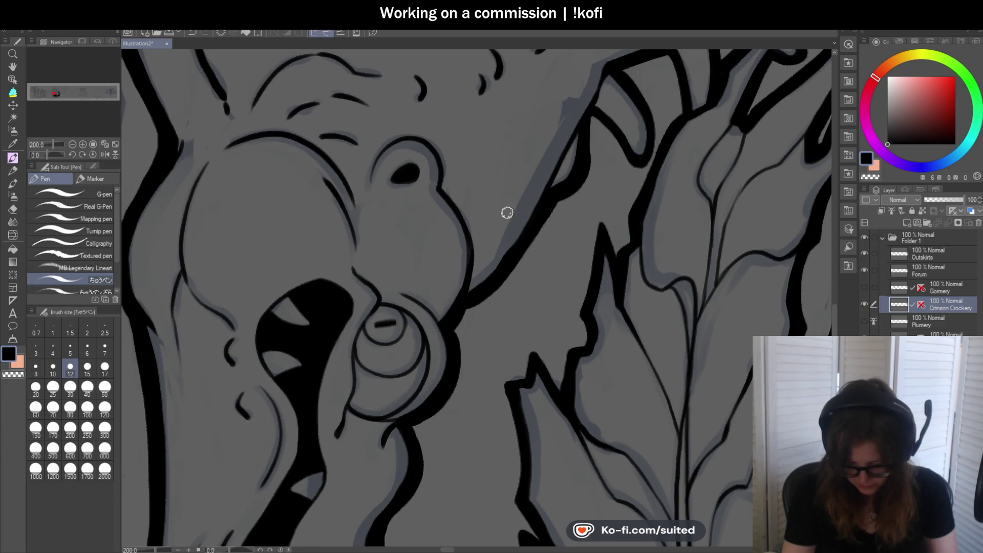
scroll(505, 213, "down", 1)
scroll(454, 194, "up", 1)
mouse_move(445, 239)
left_mouse_down()
mouse_move(446, 201)
mouse_move(500, 247)
mouse_move(511, 217)
left_mouse_up()
mouse_move(473, 151)
left_mouse_down()
mouse_move(503, 193)
mouse_move(517, 244)
mouse_move(516, 217)
mouse_move(537, 197)
left_mouse_up()
left_click_drag(527, 137, 542, 196)
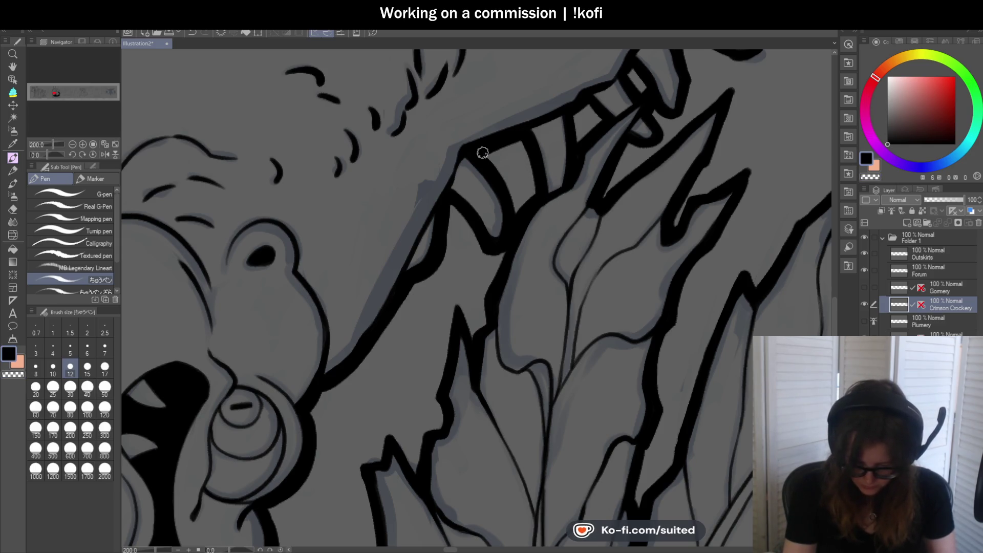
scroll(438, 227, "down", 1)
scroll(438, 226, "up", 1)
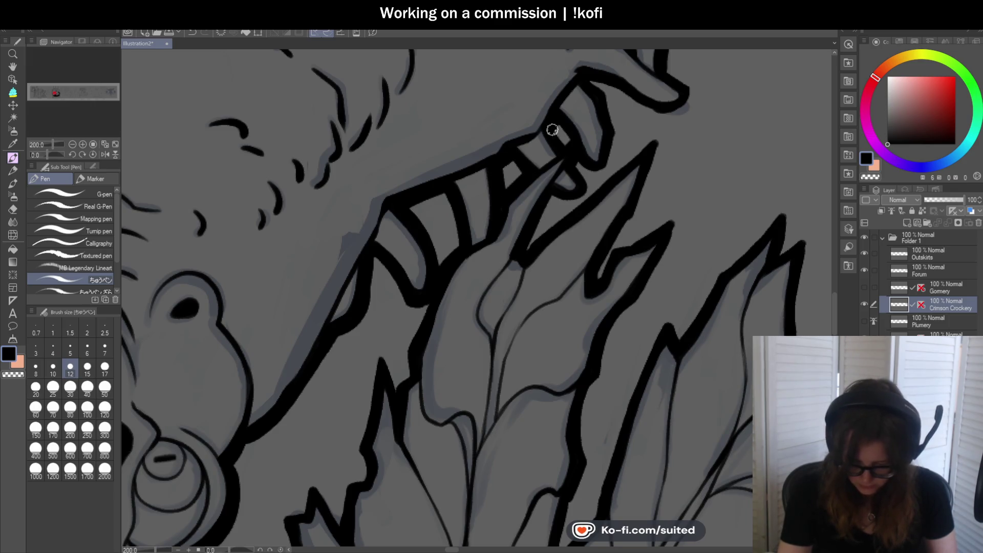
scroll(550, 156, "down", 1)
scroll(569, 183, "down", 3)
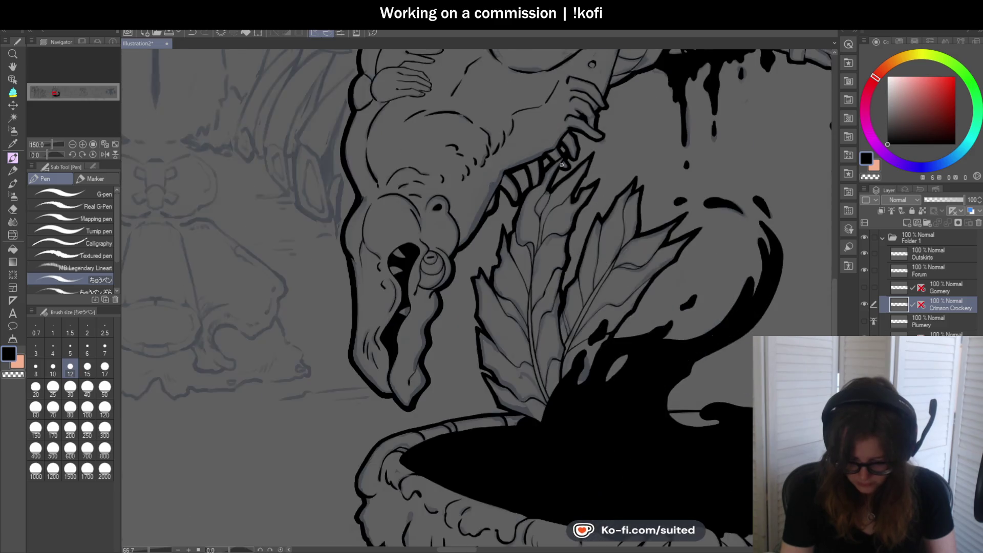
scroll(533, 169, "up", 4)
mouse_move(525, 162)
left_mouse_down()
mouse_move(489, 266)
mouse_move(479, 225)
mouse_move(468, 219)
mouse_move(460, 301)
left_mouse_up()
Thicken the black lines along the spike's edge and tip and the leaf's left edge.
scroll(470, 253, "down", 2)
scroll(493, 219, "up", 2)
mouse_move(494, 219)
left_mouse_down()
mouse_move(496, 248)
mouse_move(477, 261)
mouse_move(468, 307)
left_mouse_up()
scroll(527, 186, "down", 2)
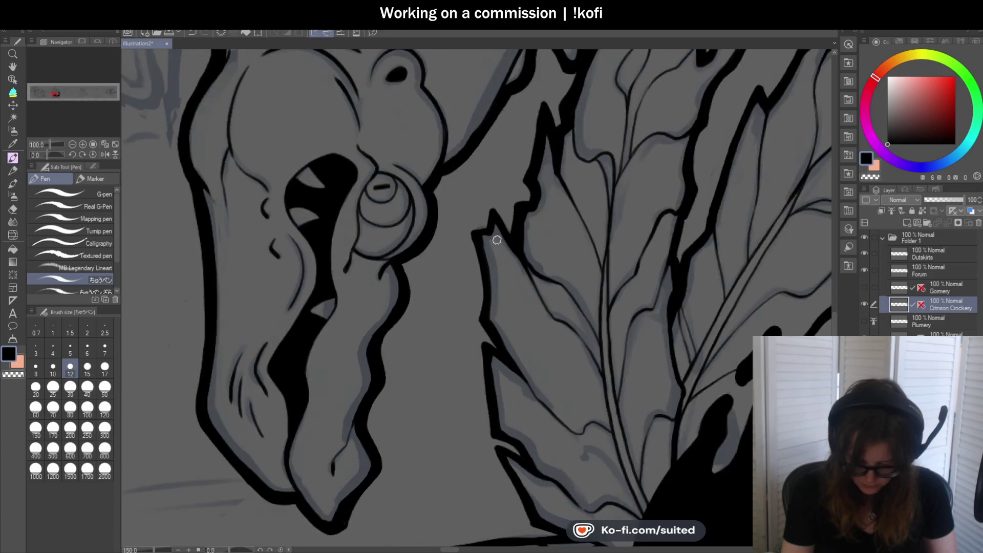
scroll(516, 235, "up", 2)
mouse_move(516, 235)
left_mouse_down()
mouse_move(488, 192)
mouse_move(483, 226)
left_mouse_up()
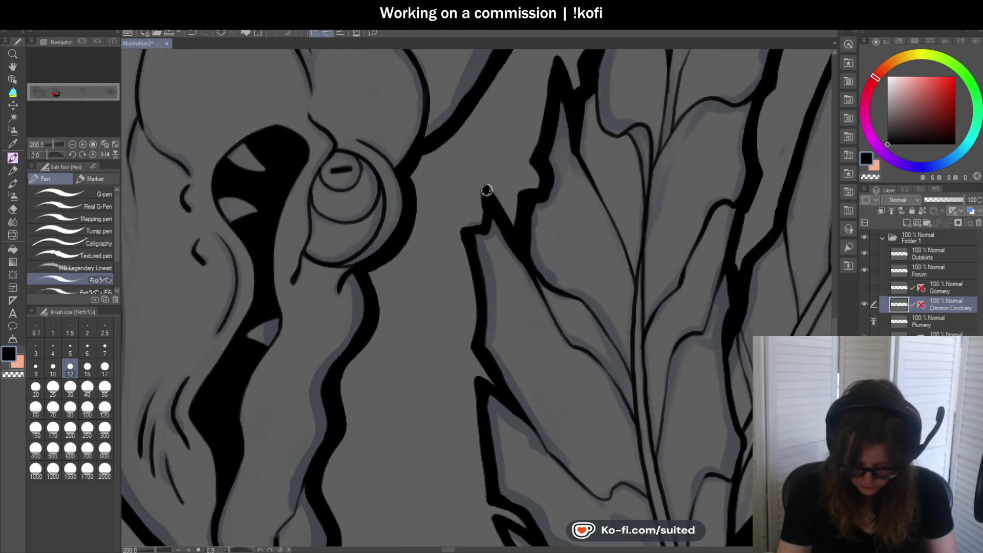
mouse_move(485, 182)
left_mouse_down()
mouse_move(493, 195)
mouse_move(464, 225)
mouse_move(472, 352)
mouse_move(505, 388)
left_mouse_up()
scroll(505, 388, "down", 3)
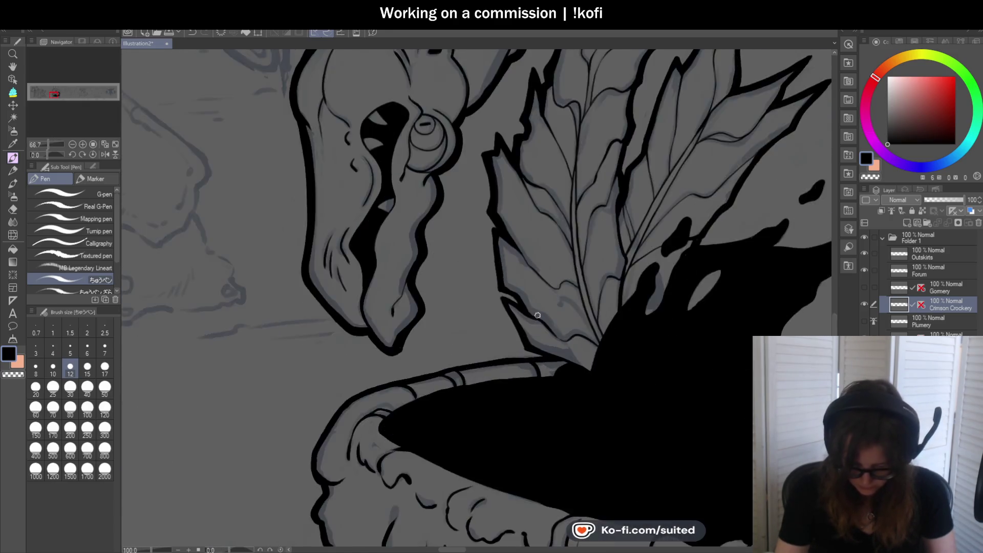
scroll(537, 316, "up", 3)
mouse_move(465, 163)
left_mouse_down()
mouse_move(454, 213)
mouse_move(464, 278)
mouse_move(510, 312)
mouse_move(500, 366)
mouse_move(514, 397)
mouse_move(563, 426)
left_mouse_up()
Tilt the canvas toward the cauldron in the Navigator, then straighten it back to no rotation.
scroll(559, 205, "down", 2)
scroll(560, 205, "down", 3)
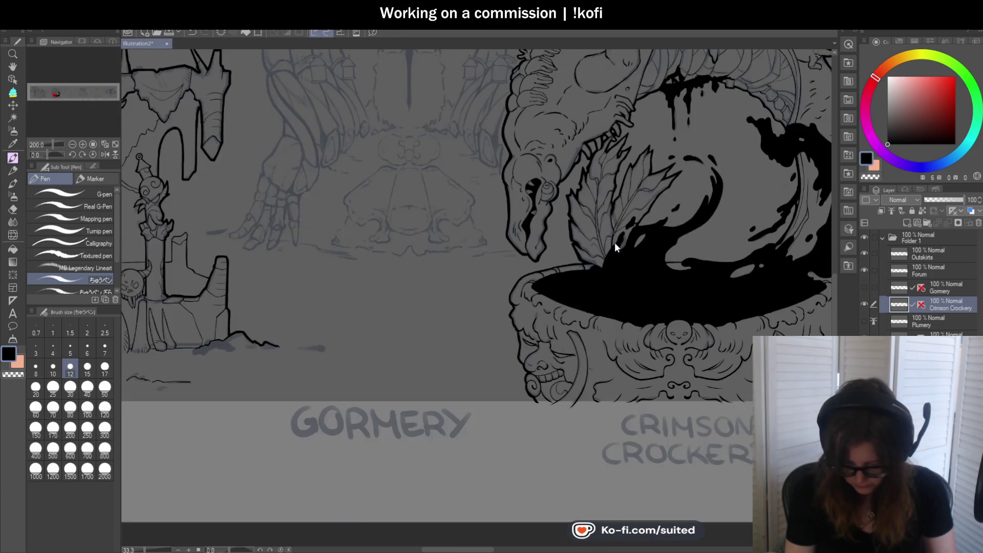
scroll(590, 294, "up", 1)
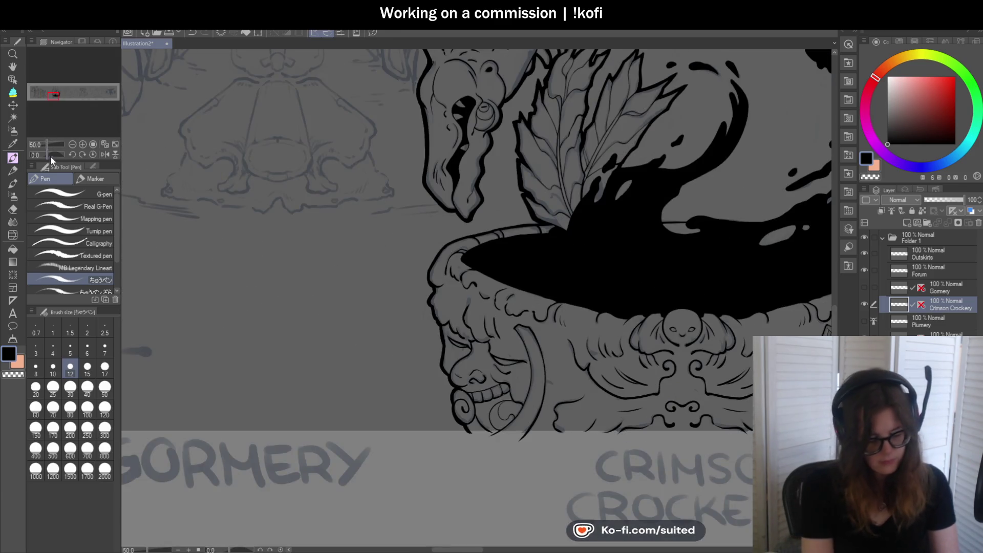
left_click_drag(54, 155, 45, 162)
scroll(458, 197, "down", 1)
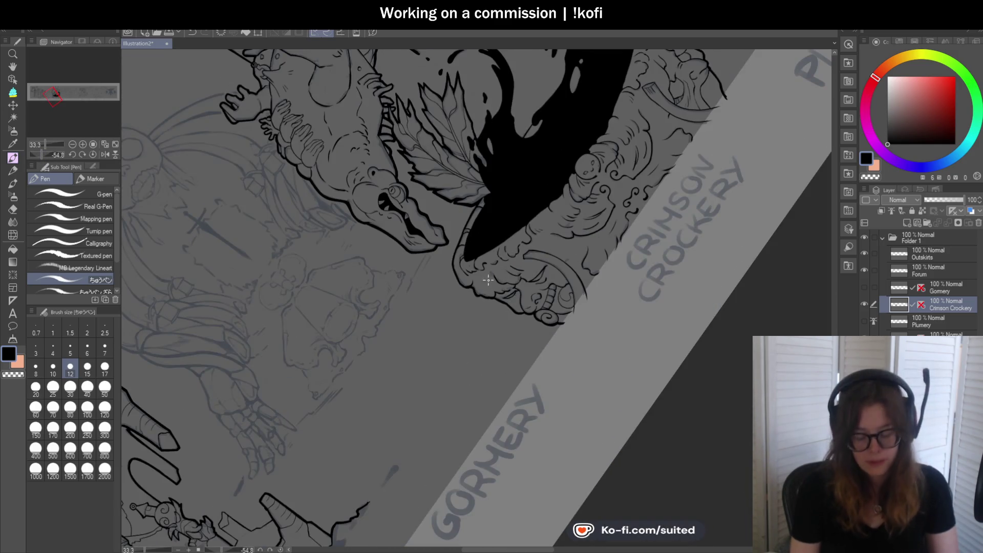
scroll(458, 197, "up", 1)
scroll(457, 198, "up", 2)
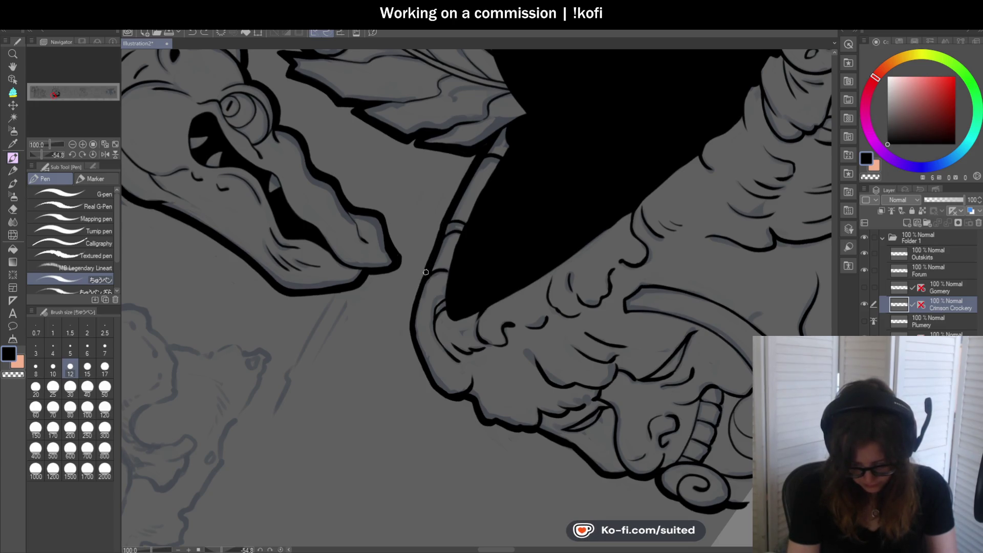
left_click(93, 154)
scroll(523, 196, "up", 2)
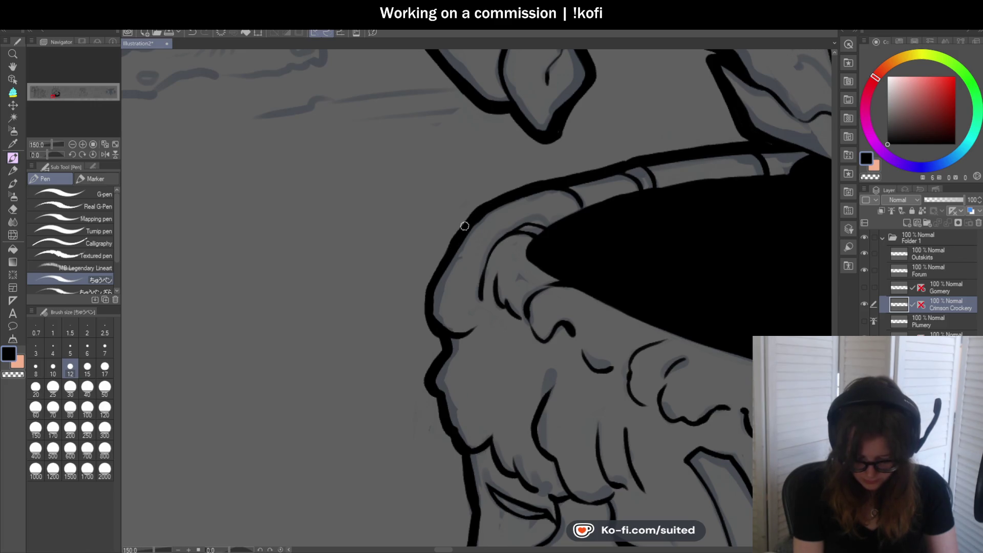
scroll(434, 334, "down", 2)
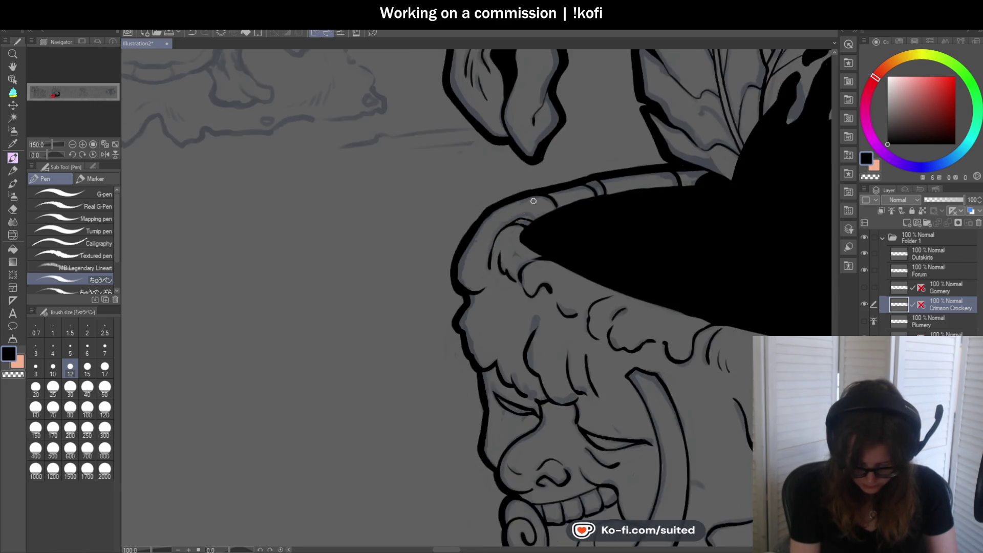
scroll(484, 220, "up", 3)
Reink the cauldron's outer rim and left outline with bolder black lines.
left_click_drag(489, 197, 527, 145)
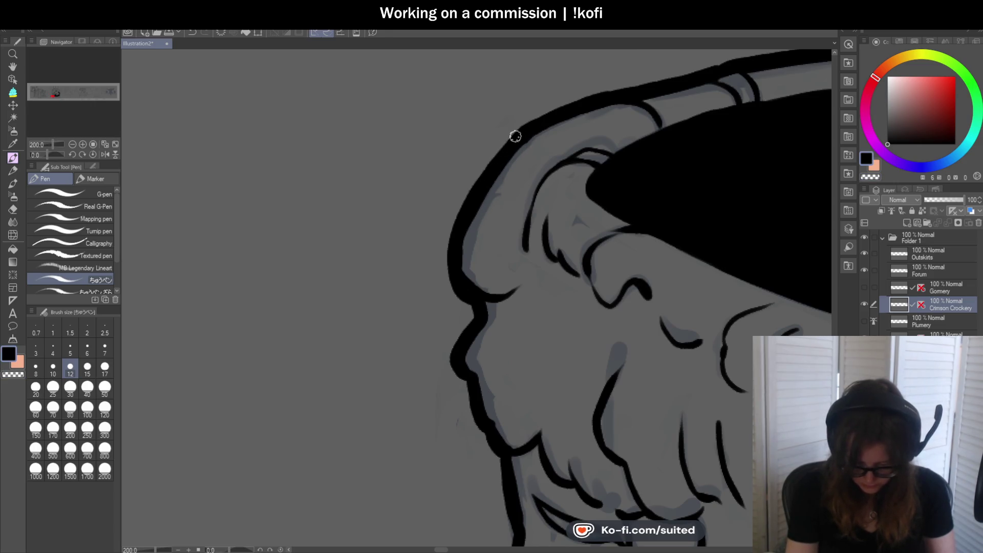
scroll(515, 136, "down", 2)
scroll(502, 263, "up", 4)
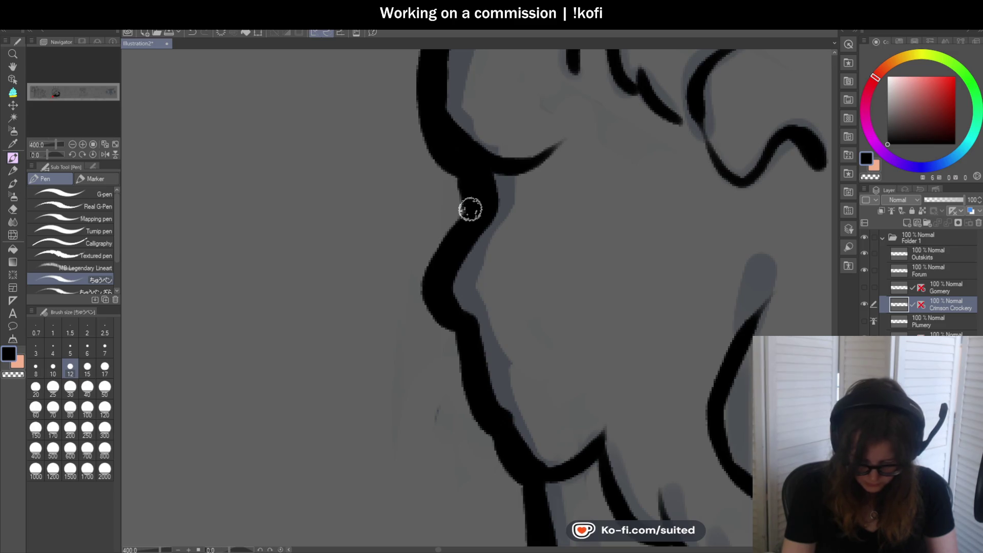
mouse_move(467, 195)
left_mouse_down()
mouse_move(432, 261)
mouse_move(466, 340)
left_mouse_up()
scroll(499, 210, "down", 3)
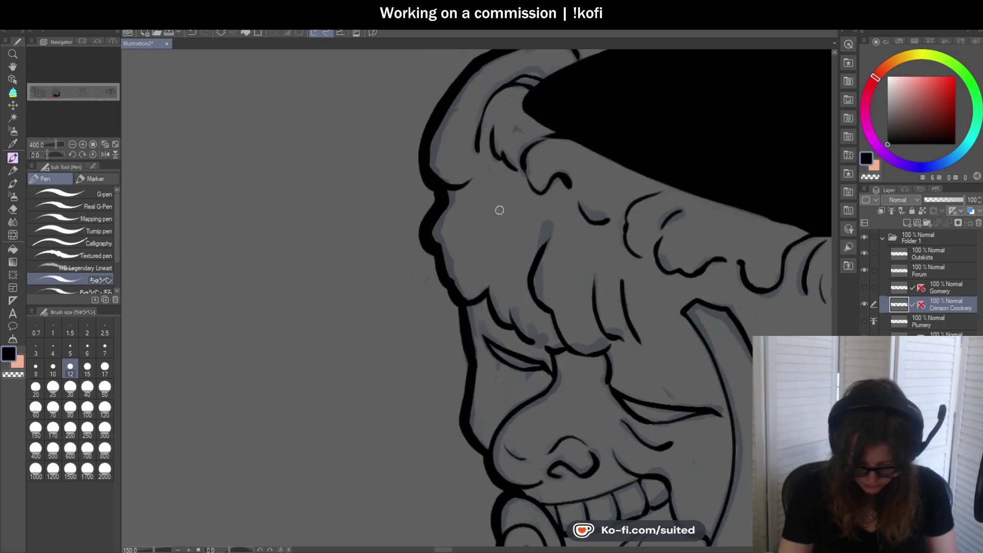
scroll(499, 210, "up", 3)
mouse_move(316, 213)
left_mouse_down()
mouse_move(362, 307)
mouse_move(365, 339)
left_mouse_up()
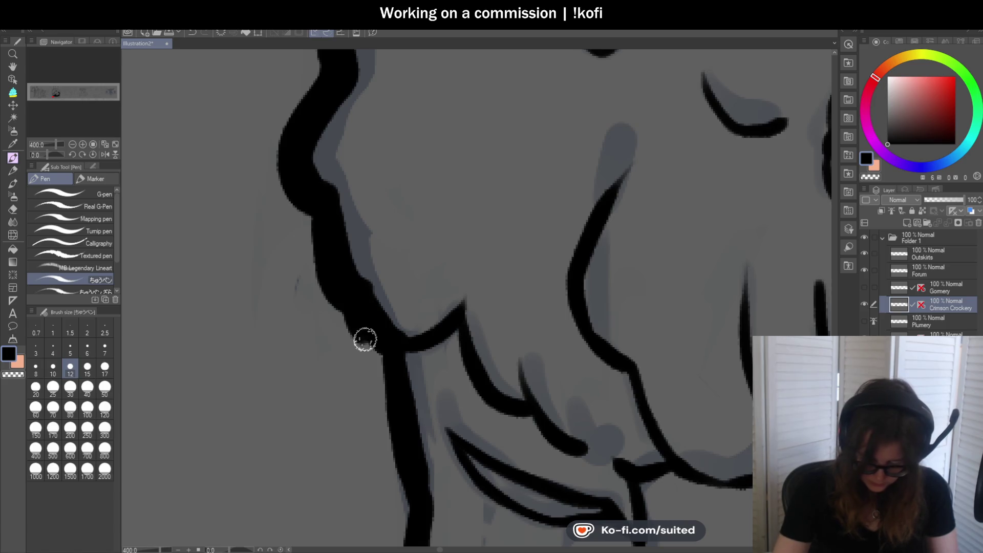
scroll(520, 160, "down", 3)
scroll(438, 213, "up", 1)
Ink the carved face's left outline and thicken its spiral cheek outline.
left_click_drag(440, 210, 454, 283)
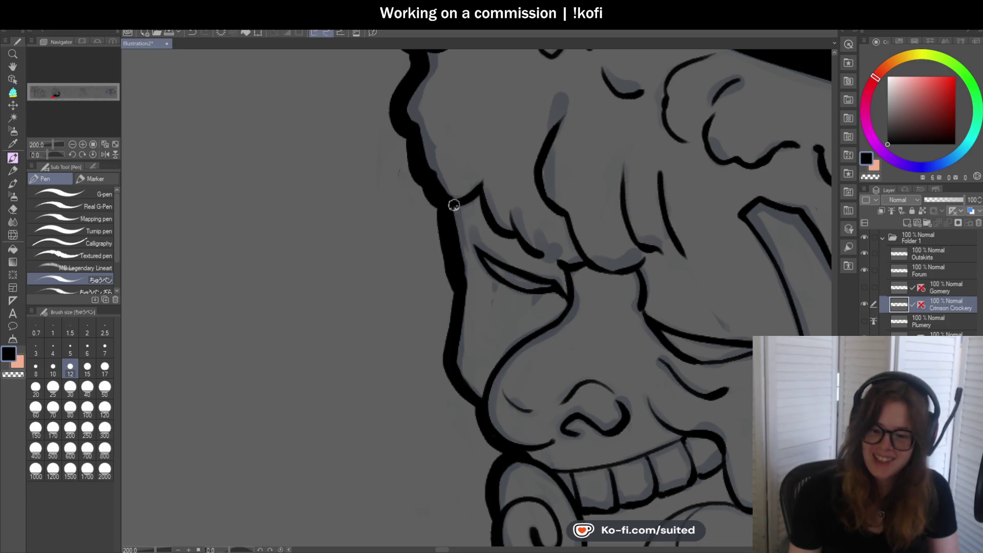
scroll(439, 202, "down", 2)
scroll(439, 202, "up", 2)
mouse_move(400, 184)
left_mouse_down()
mouse_move(388, 246)
mouse_move(423, 287)
left_mouse_up()
scroll(423, 288, "up", 2)
mouse_move(357, 208)
left_mouse_down()
mouse_move(360, 235)
mouse_move(404, 276)
left_mouse_up()
scroll(409, 208, "down", 3)
mouse_move(406, 189)
left_mouse_down()
mouse_move(398, 260)
mouse_move(461, 364)
left_mouse_up()
scroll(430, 308, "down", 4)
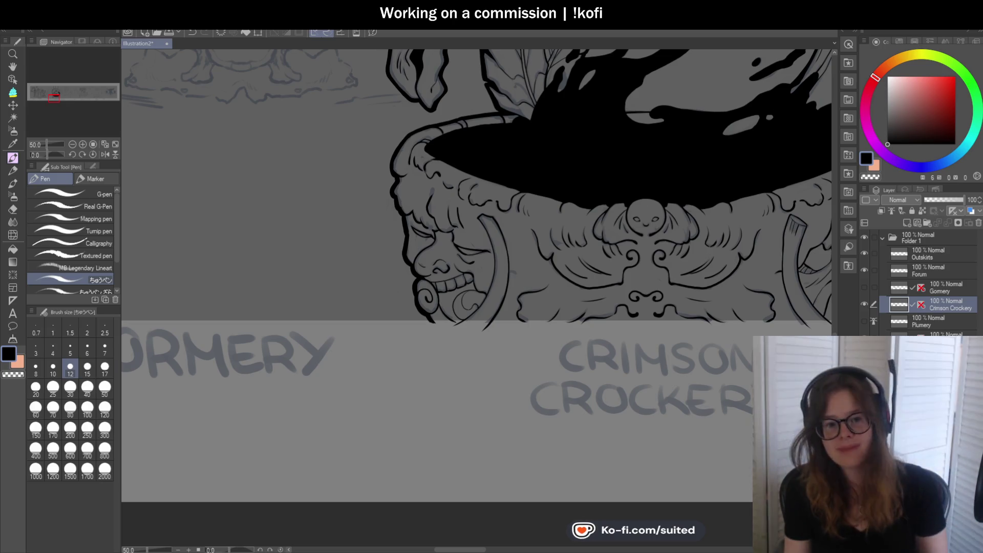
scroll(404, 285, "down", 3)
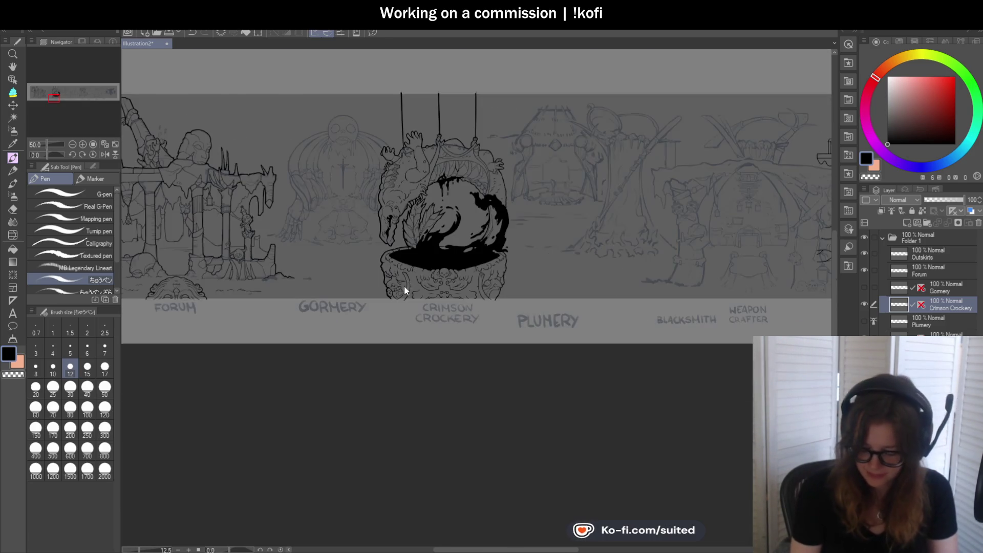
scroll(443, 186, "up", 3)
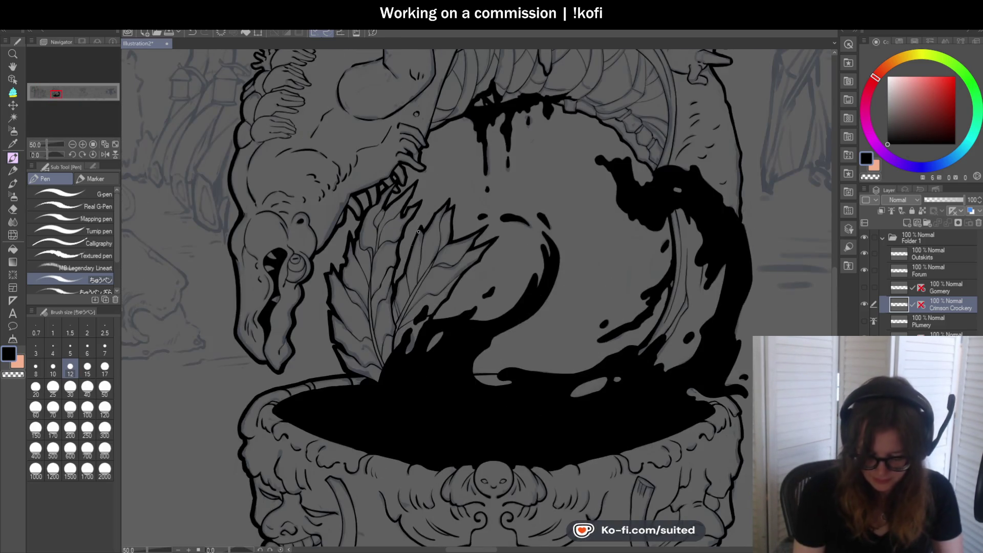
scroll(393, 199, "up", 3)
left_click_drag(382, 200, 362, 241)
key("ctrl+z")
mouse_move(392, 181)
left_mouse_down()
mouse_move(364, 237)
mouse_move(483, 137)
mouse_move(472, 198)
mouse_move(433, 278)
left_mouse_up()
mouse_move(451, 242)
left_mouse_down()
mouse_move(505, 215)
mouse_move(499, 248)
mouse_move(461, 296)
left_mouse_up()
scroll(461, 296, "down", 5)
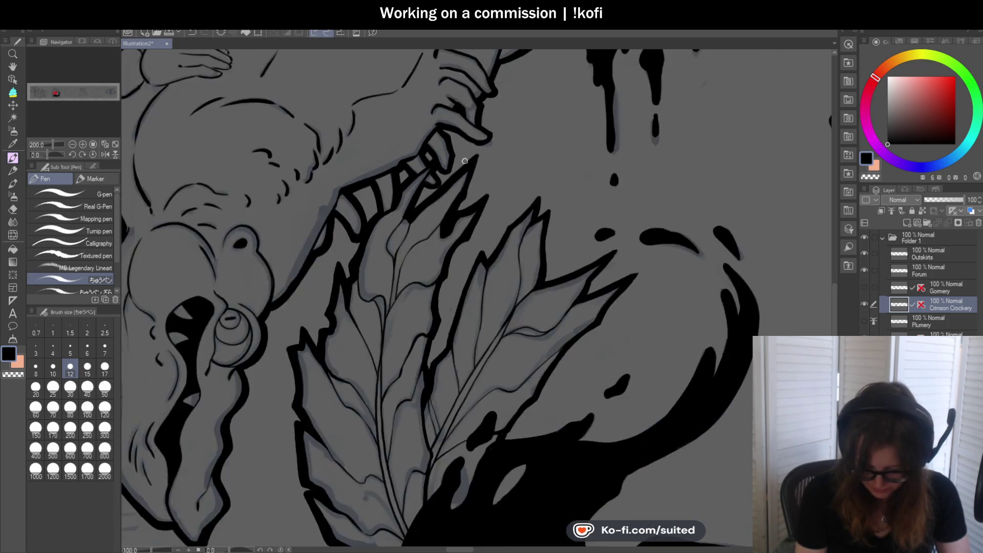
scroll(635, 228, "down", 1)
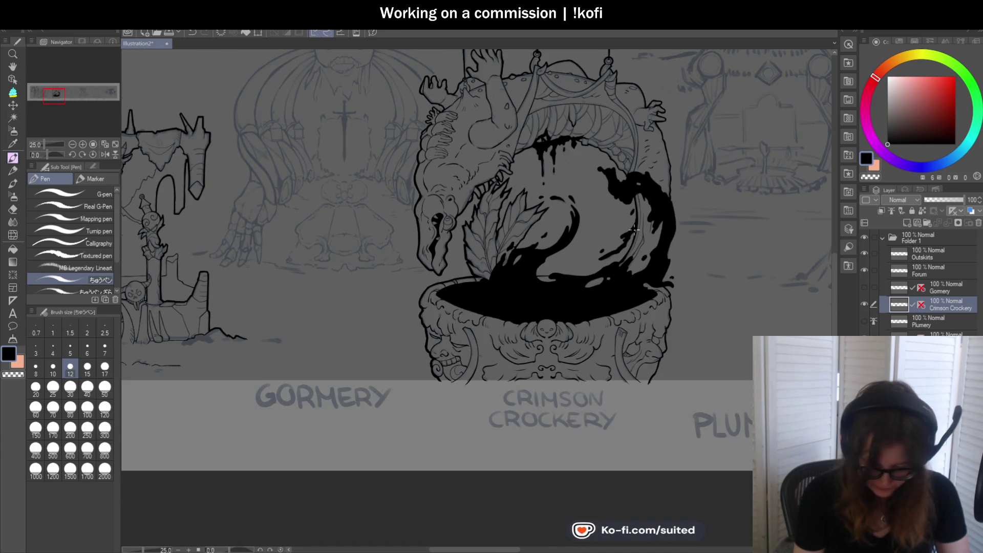
scroll(635, 228, "down", 2)
scroll(316, 372, "up", 3)
scroll(321, 355, "down", 3)
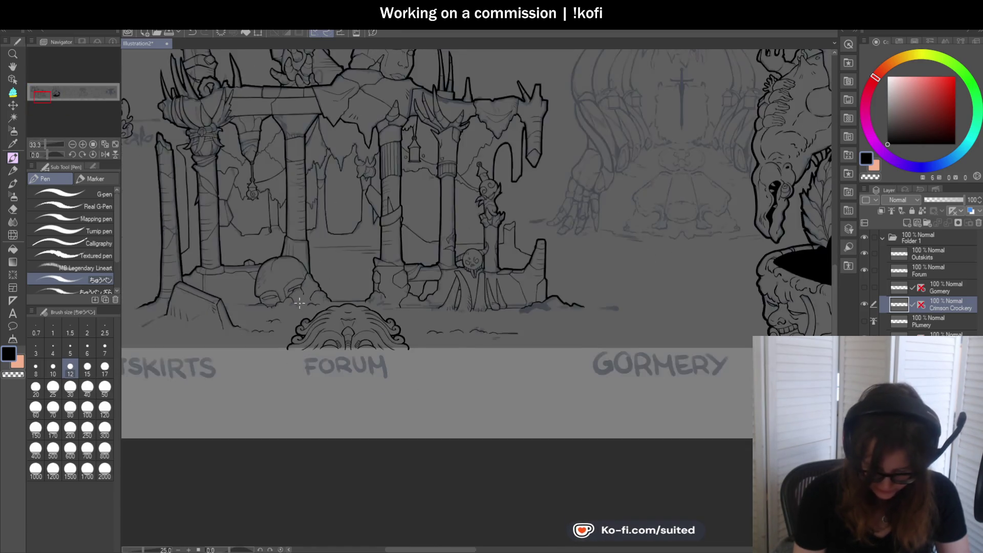
scroll(635, 282, "up", 2)
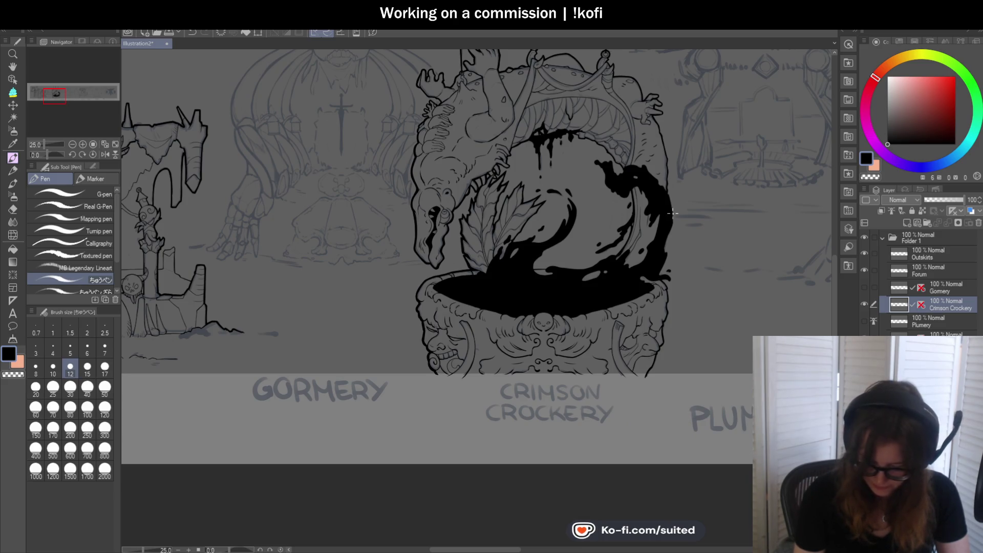
scroll(505, 200, "up", 6)
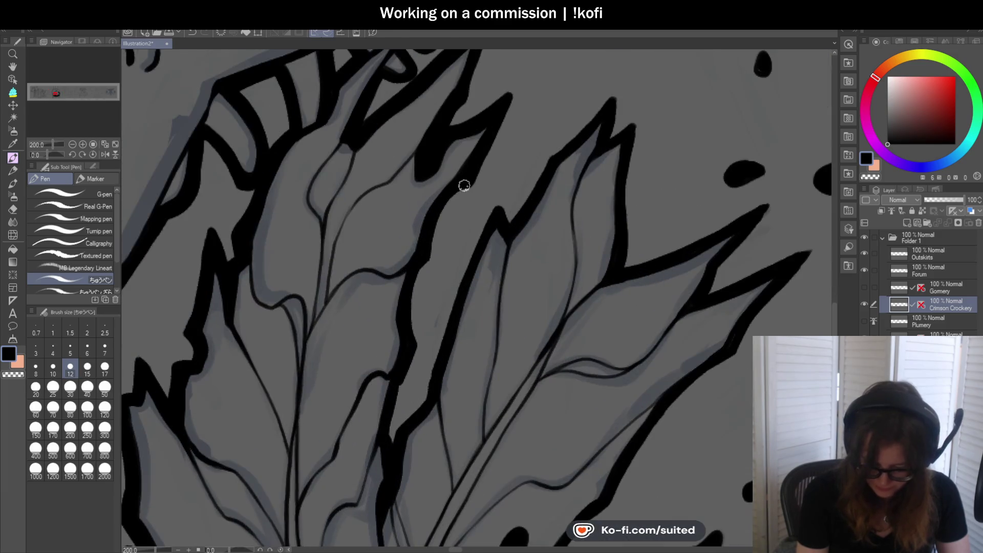
Thicken the leaf's black outline downward, ending in a sharper, pointier tip.
mouse_move(439, 219)
left_mouse_down()
mouse_move(392, 420)
mouse_move(433, 389)
mouse_move(492, 219)
mouse_move(424, 388)
left_mouse_up()
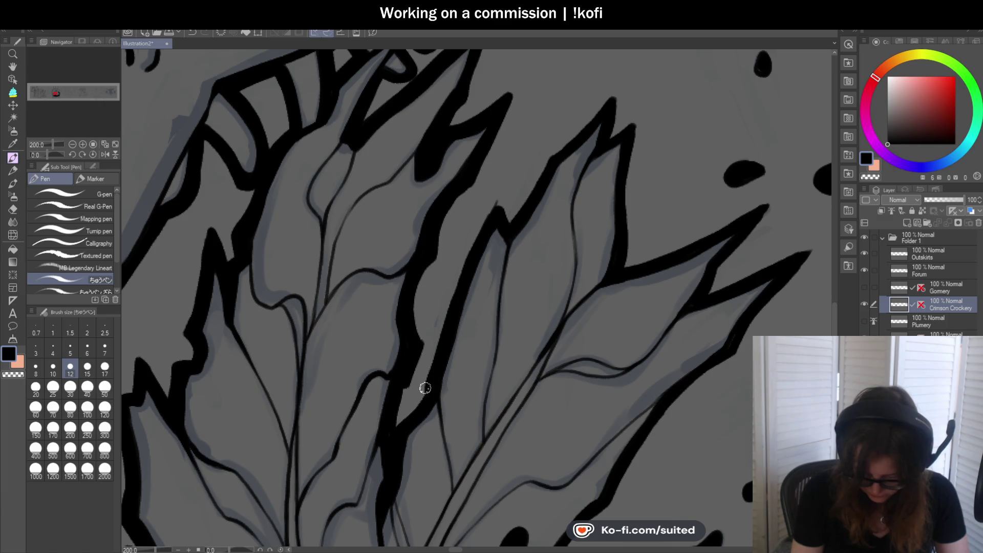
mouse_move(488, 225)
left_mouse_down()
mouse_move(508, 219)
mouse_move(576, 134)
left_mouse_up()
mouse_move(454, 219)
left_mouse_down()
mouse_move(509, 166)
mouse_move(510, 190)
mouse_move(534, 187)
mouse_move(520, 338)
left_mouse_up()
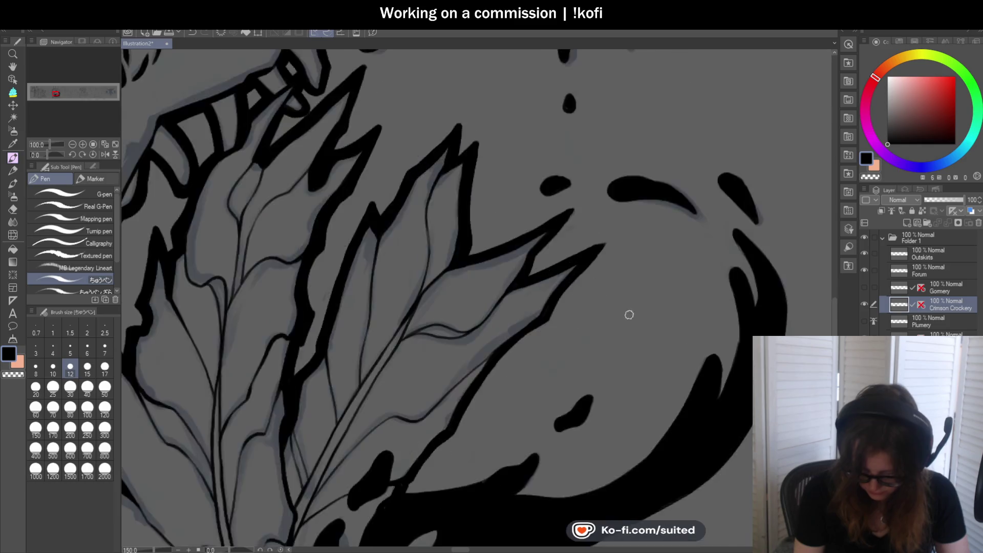
Thicken the leaf's upper edge toward its tip with tapering strokes.
scroll(629, 315, "up", 1)
left_click_drag(430, 238, 512, 199)
mouse_move(443, 226)
left_mouse_down()
mouse_move(551, 174)
mouse_move(502, 237)
mouse_move(498, 268)
mouse_move(589, 220)
left_mouse_up()
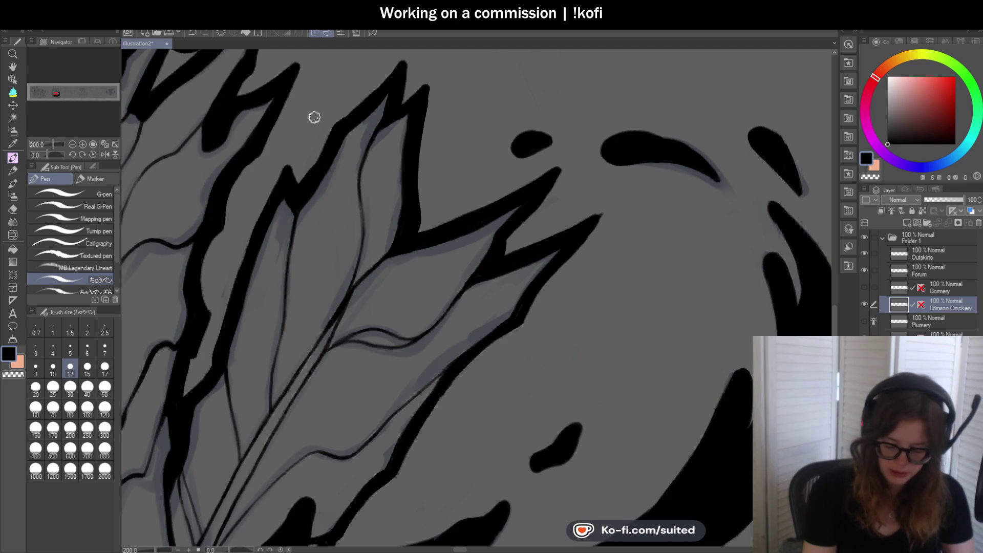
scroll(314, 115, "down", 3)
scroll(513, 211, "up", 4)
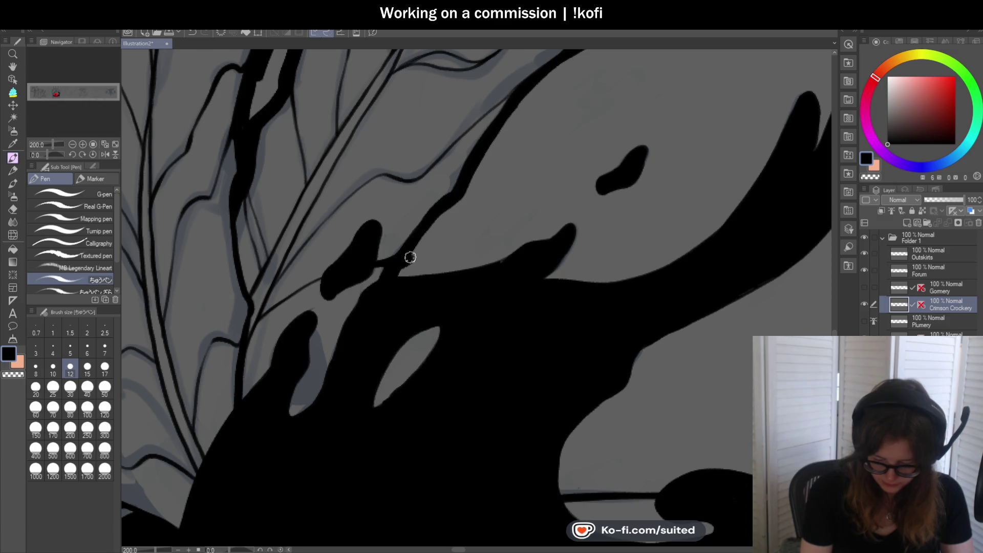
scroll(452, 205, "down", 3)
scroll(402, 279, "up", 2)
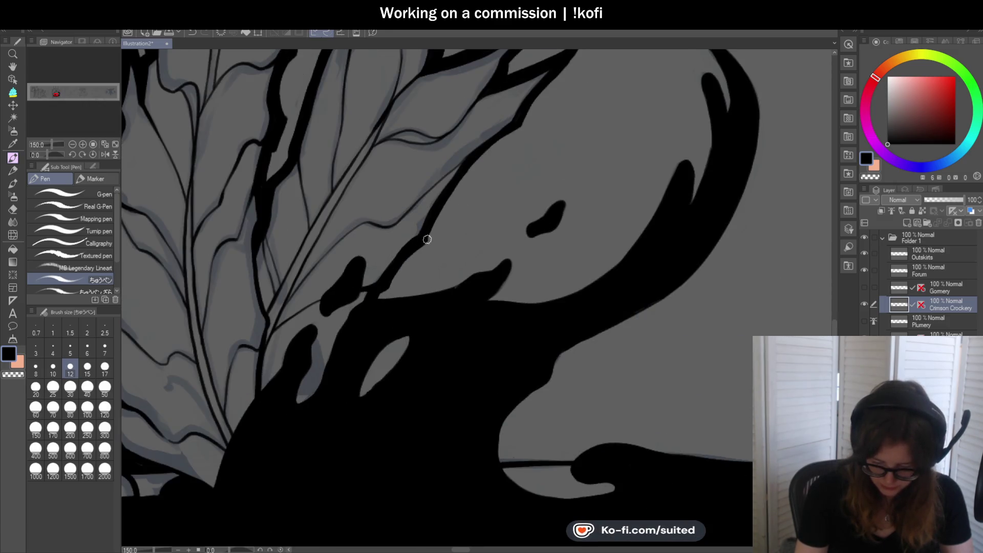
scroll(506, 134, "down", 4)
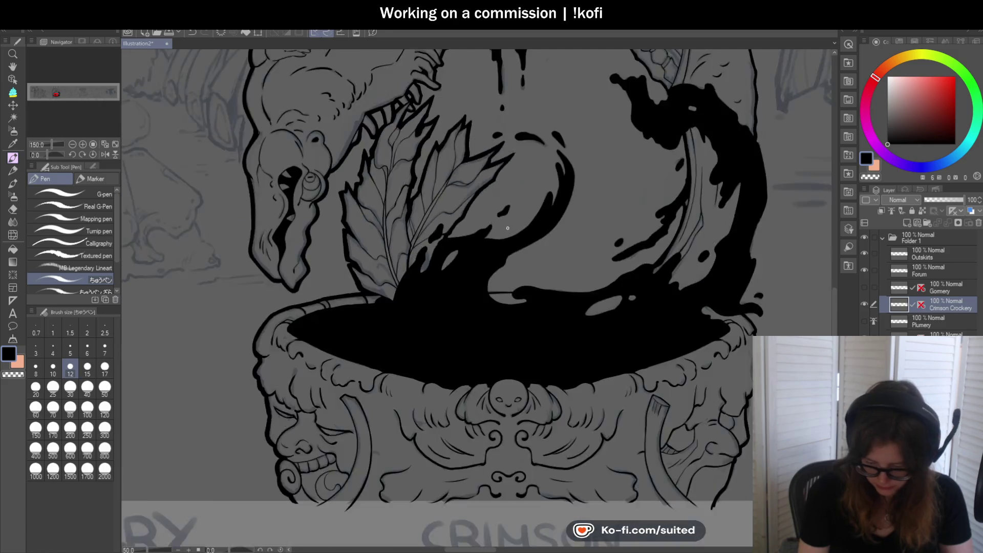
Ink a thick line up toward the drips, then down the maw edge and along the box's bottom edge.
scroll(513, 285, "up", 3)
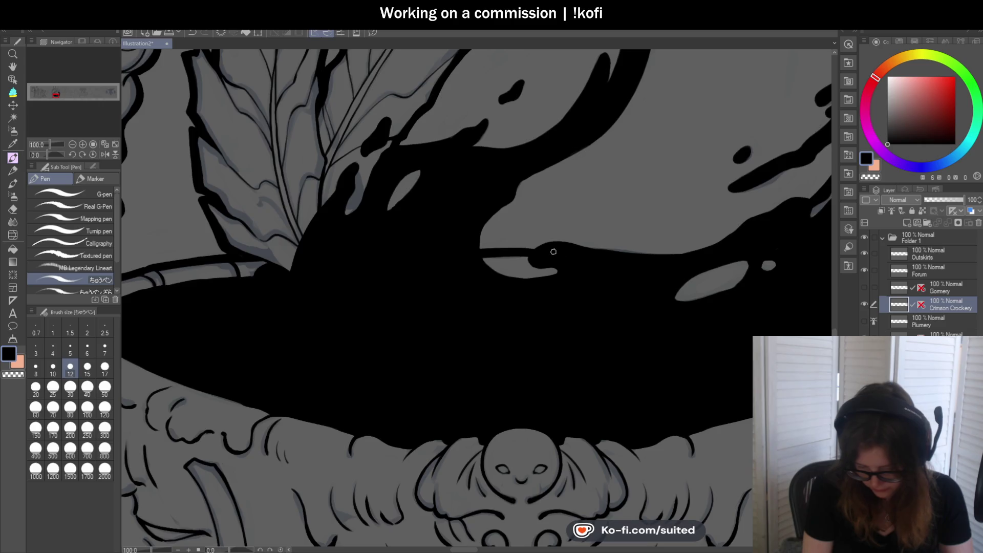
scroll(553, 251, "down", 4)
scroll(456, 148, "up", 6)
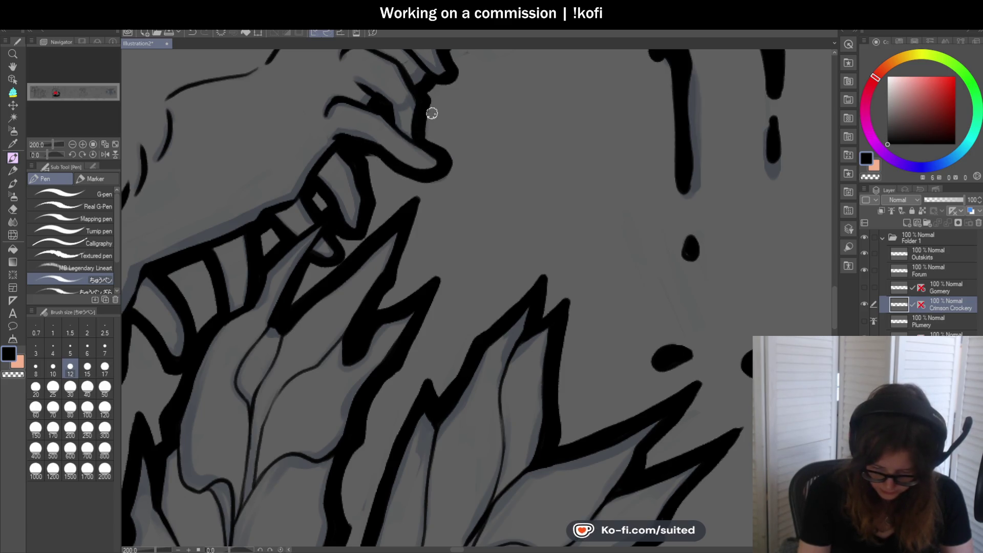
scroll(437, 81, "down", 3)
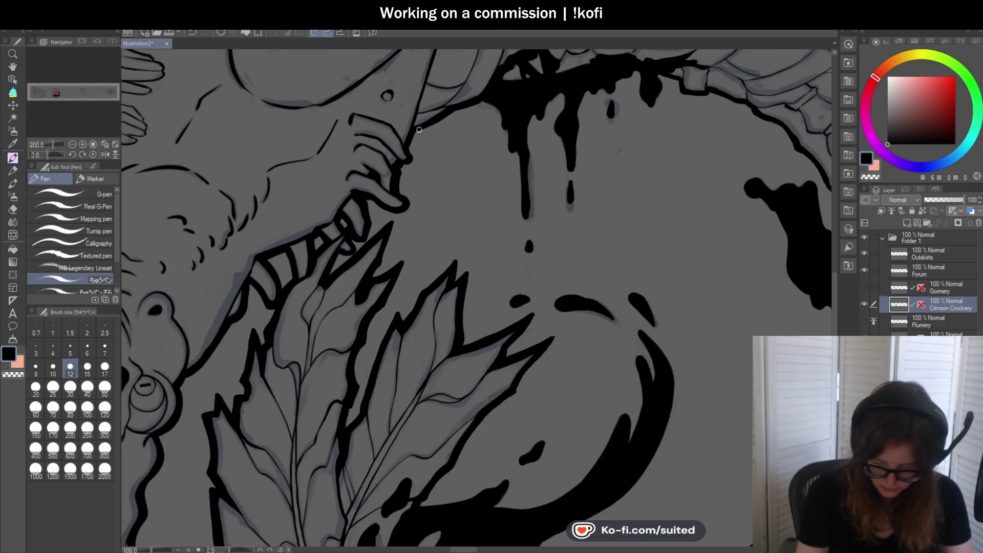
scroll(406, 161, "up", 4)
scroll(385, 197, "down", 4)
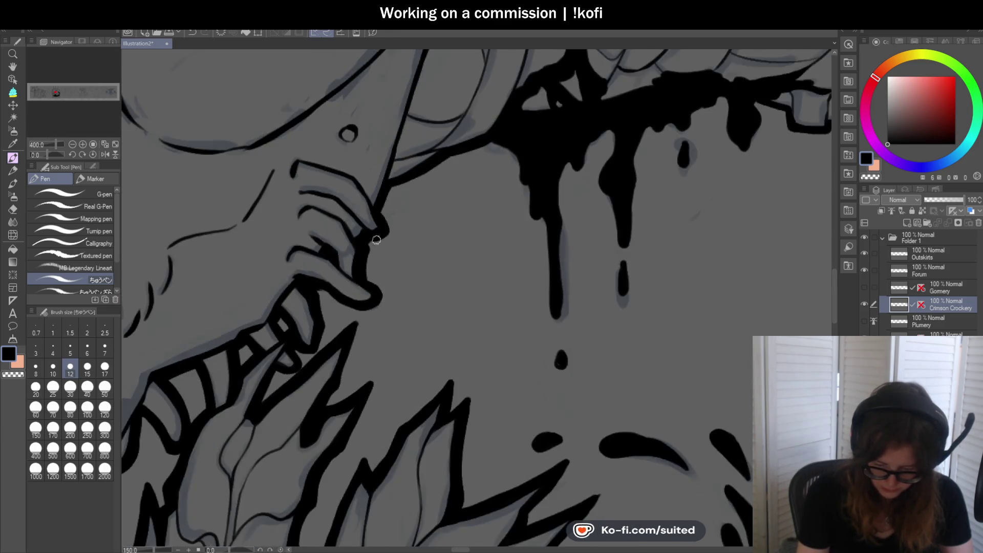
scroll(390, 184, "up", 2)
left_click_drag(422, 171, 504, 134)
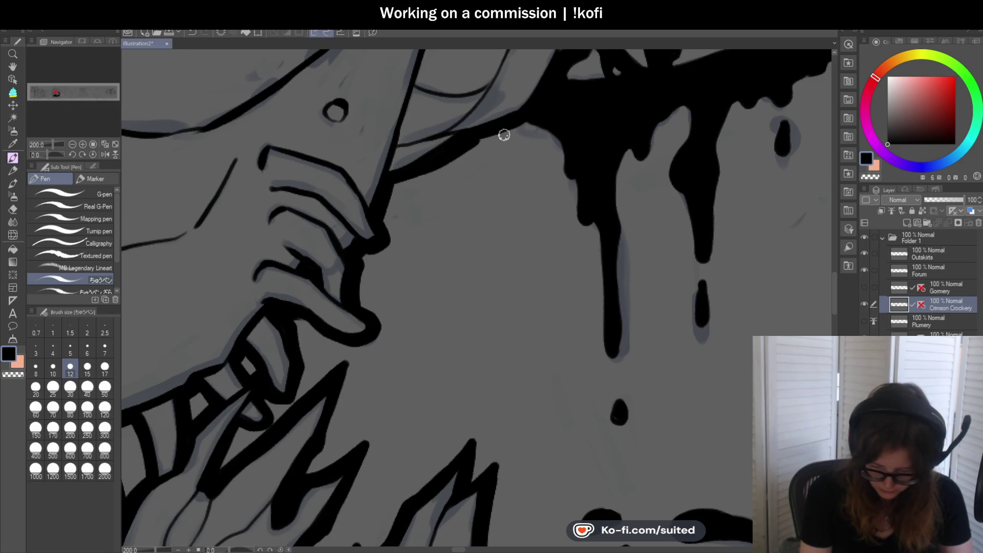
scroll(387, 184, "down", 3)
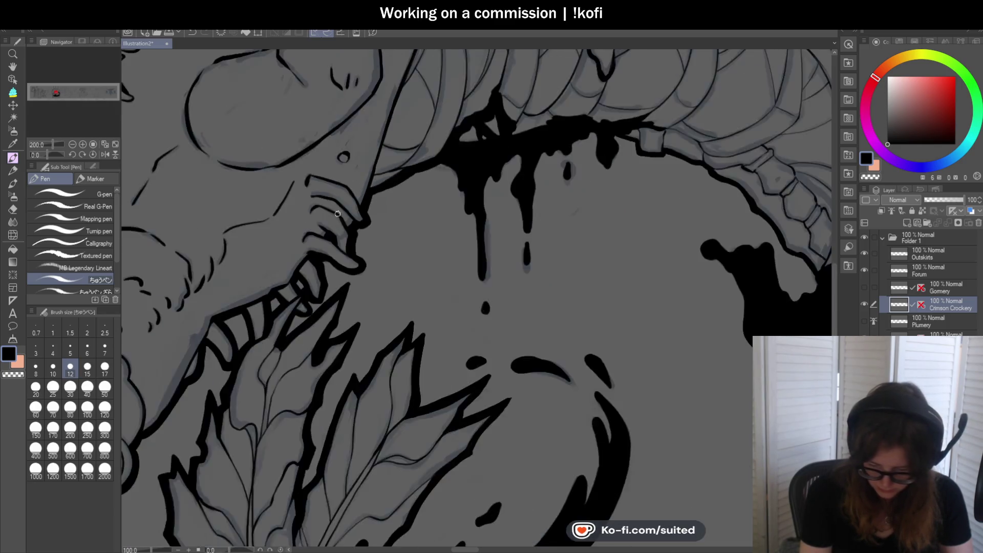
scroll(551, 136, "up", 4)
mouse_move(458, 176)
left_mouse_down()
mouse_move(540, 204)
mouse_move(544, 246)
mouse_move(638, 255)
mouse_move(673, 233)
left_mouse_up()
left_click_drag(74, 152, 55, 153)
Thicken the maw's outline downward, the short line below the splash, and the edge beside it.
scroll(555, 45, "down", 3)
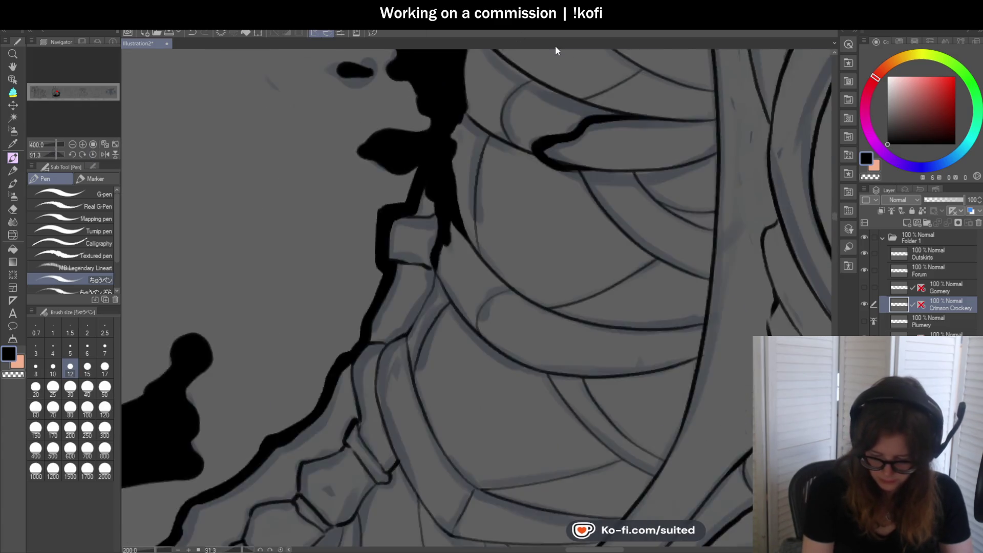
scroll(478, 227, "up", 2)
left_click_drag(477, 226, 407, 350)
scroll(463, 286, "down", 2)
scroll(462, 287, "up", 2)
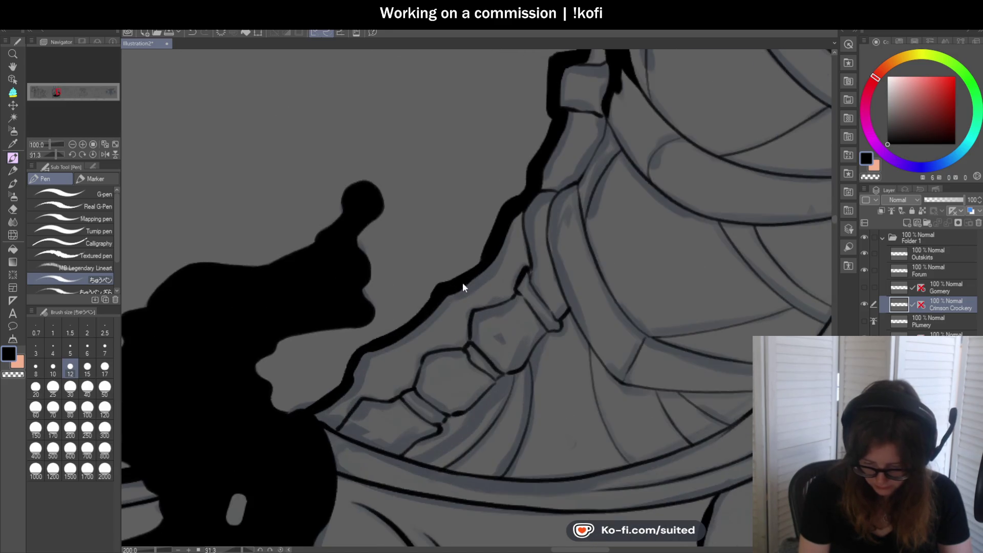
left_click_drag(441, 283, 418, 315)
scroll(565, 199, "down", 2)
scroll(532, 209, "up", 2)
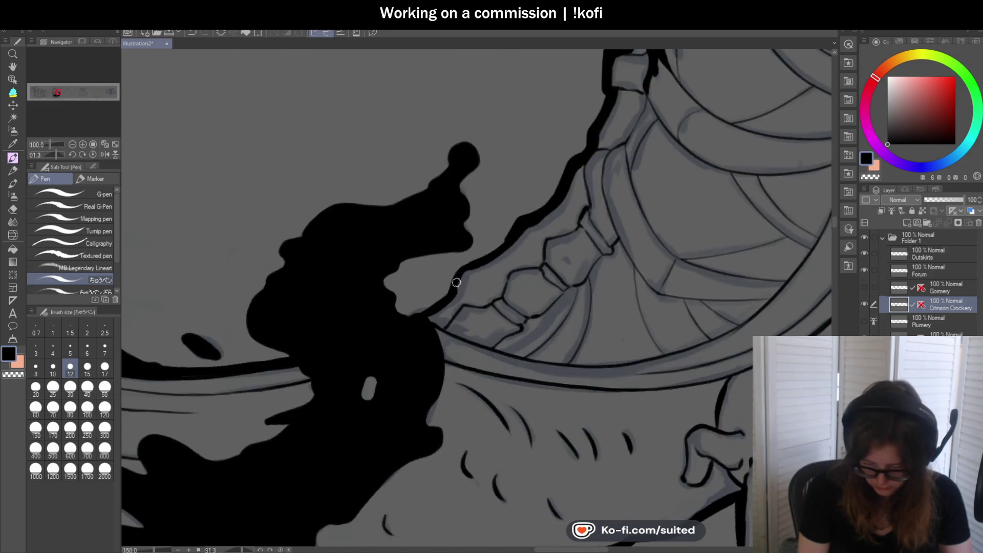
mouse_move(496, 250)
left_mouse_down()
mouse_move(459, 263)
mouse_move(446, 283)
left_mouse_up()
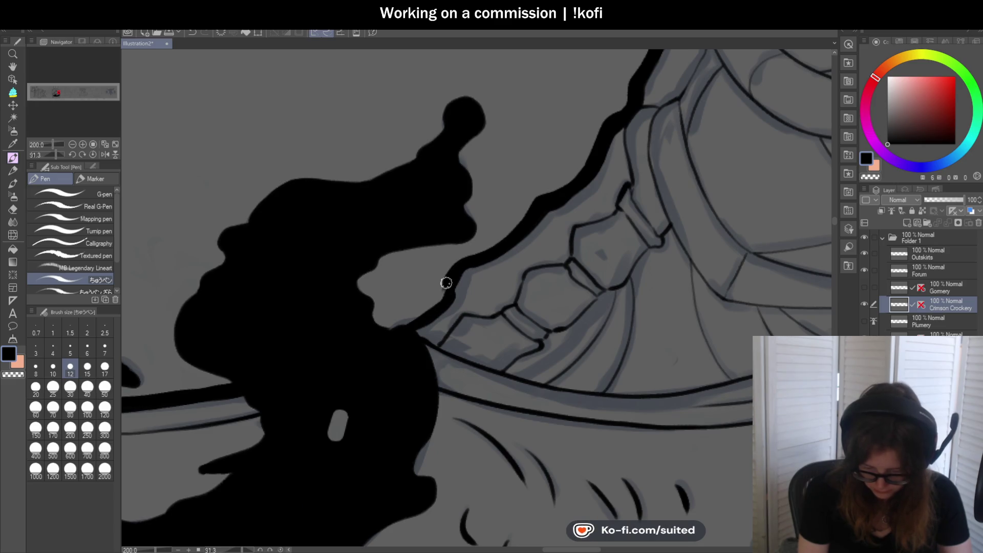
scroll(398, 330, "down", 8)
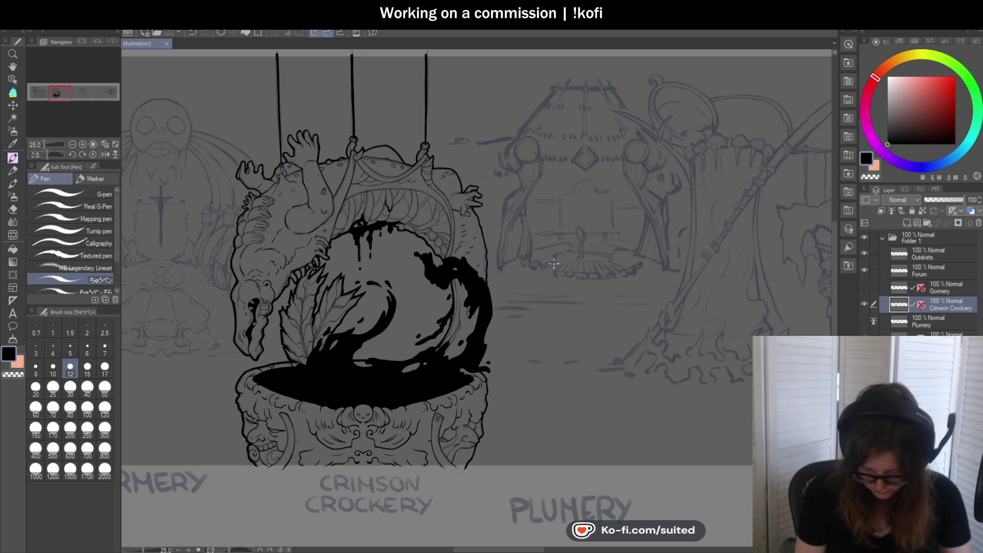
Re-ink the pot's right and lower-right outline thicker along the carved face's jaw.
scroll(554, 263, "down", 2)
scroll(404, 123, "up", 8)
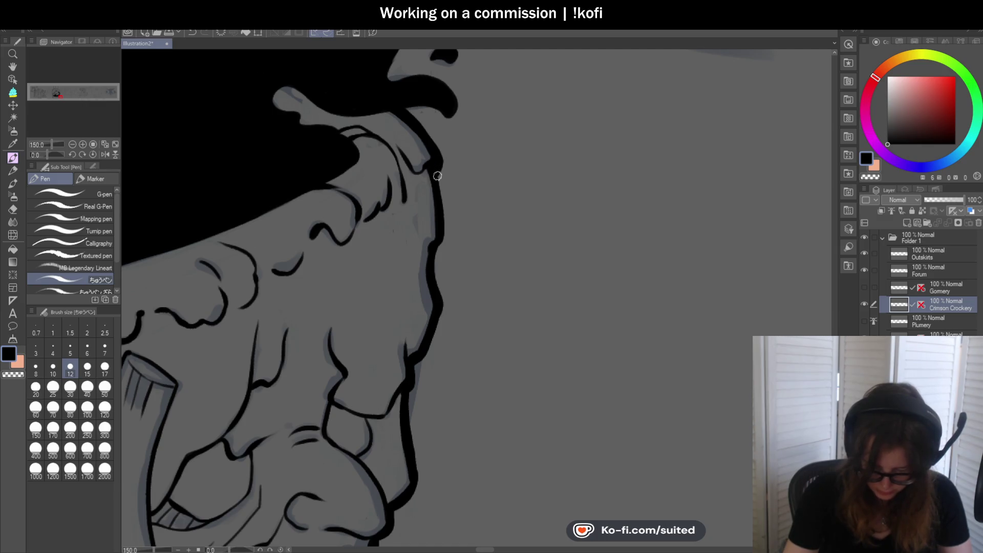
left_click_drag(446, 229, 441, 177)
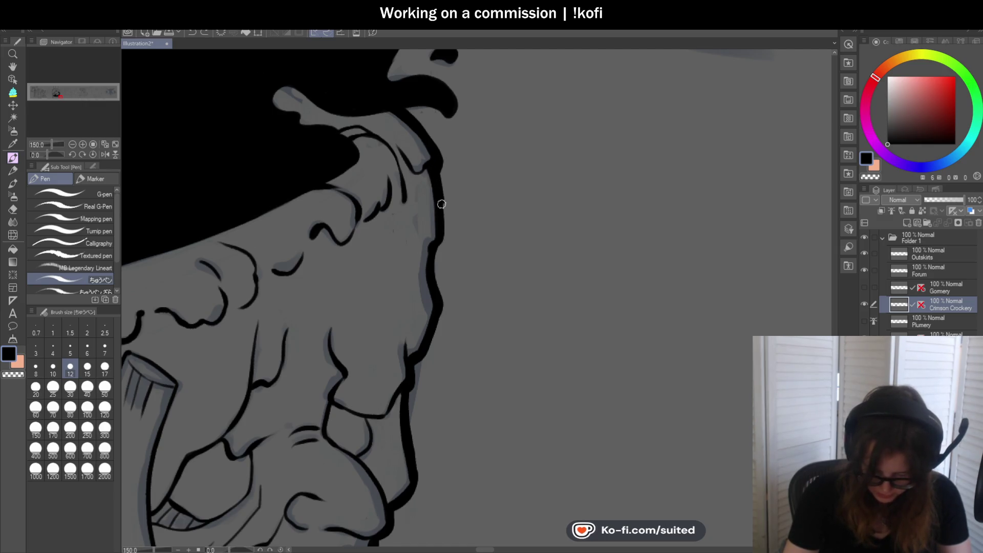
left_click_drag(444, 239, 433, 256)
scroll(500, 164, "down", 1)
scroll(458, 213, "up", 2)
mouse_move(449, 169)
left_mouse_down()
mouse_move(458, 235)
mouse_move(444, 297)
left_mouse_up()
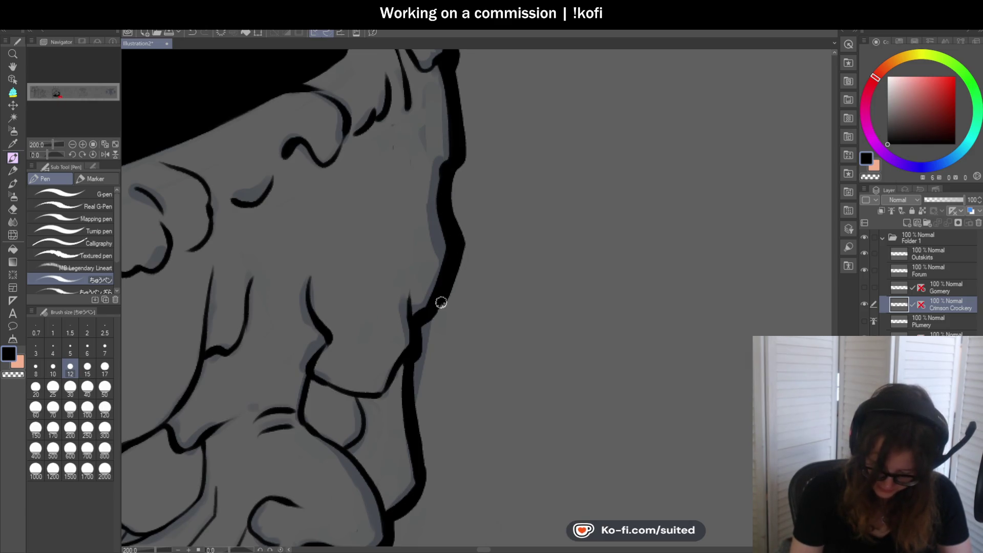
scroll(415, 330, "down", 2)
scroll(478, 201, "up", 2)
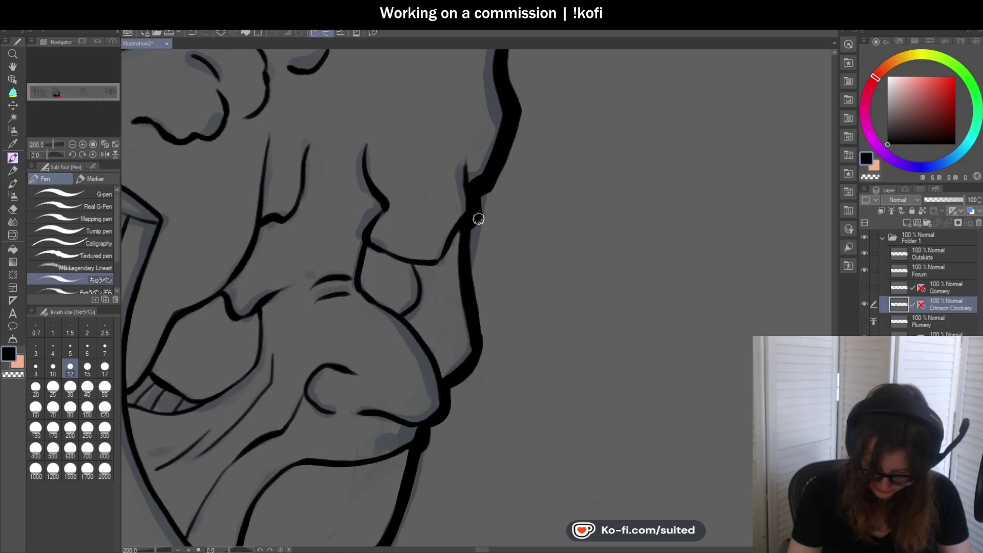
left_click_drag(470, 242, 484, 366)
scroll(533, 202, "down", 2)
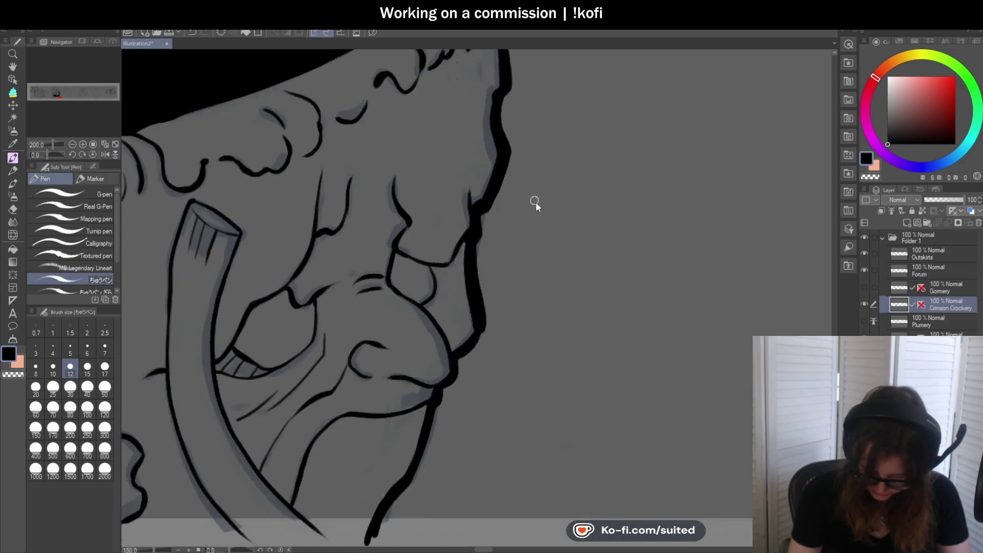
left_click_drag(529, 217, 503, 260)
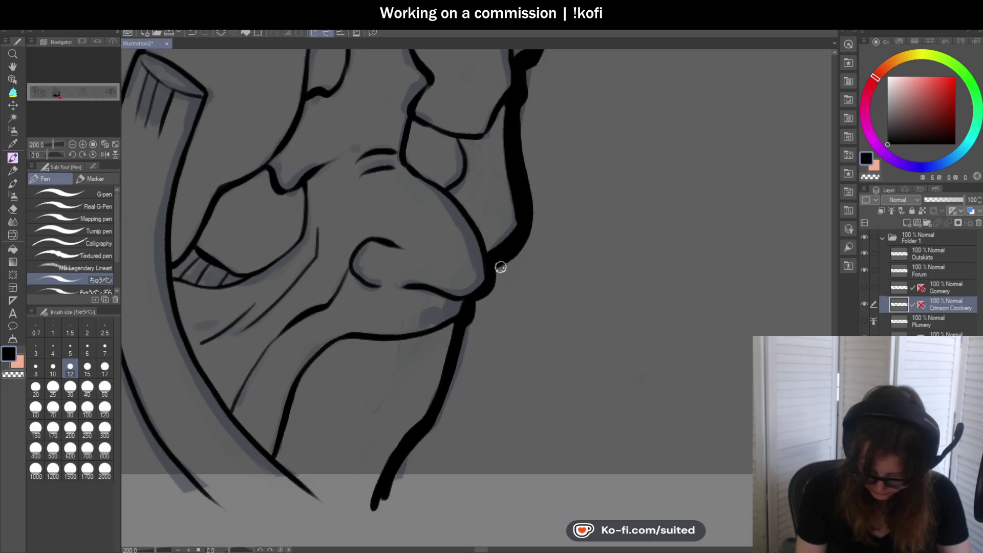
mouse_move(472, 321)
left_mouse_down()
mouse_move(435, 423)
mouse_move(380, 502)
left_mouse_up()
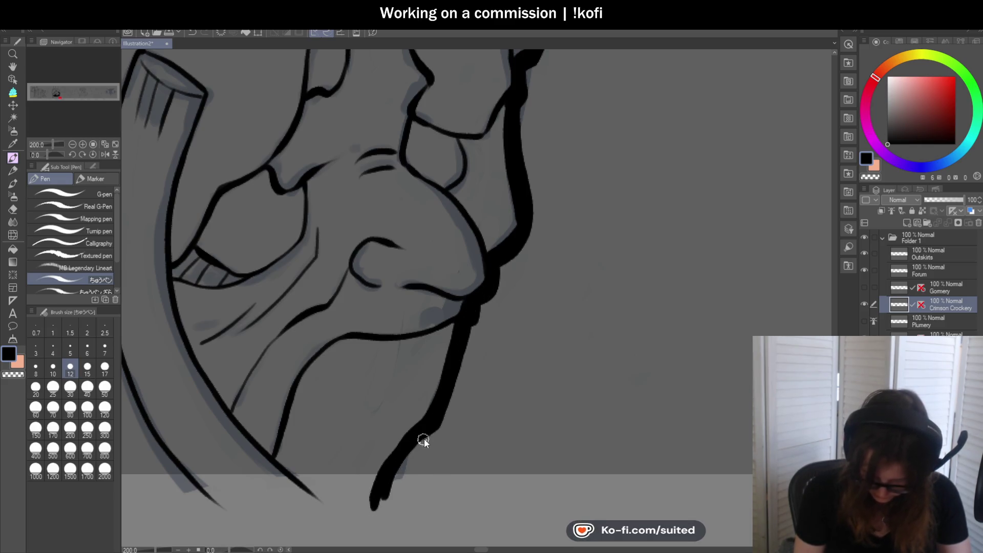
key("ctrl+z")
left_click_drag(455, 368, 435, 425)
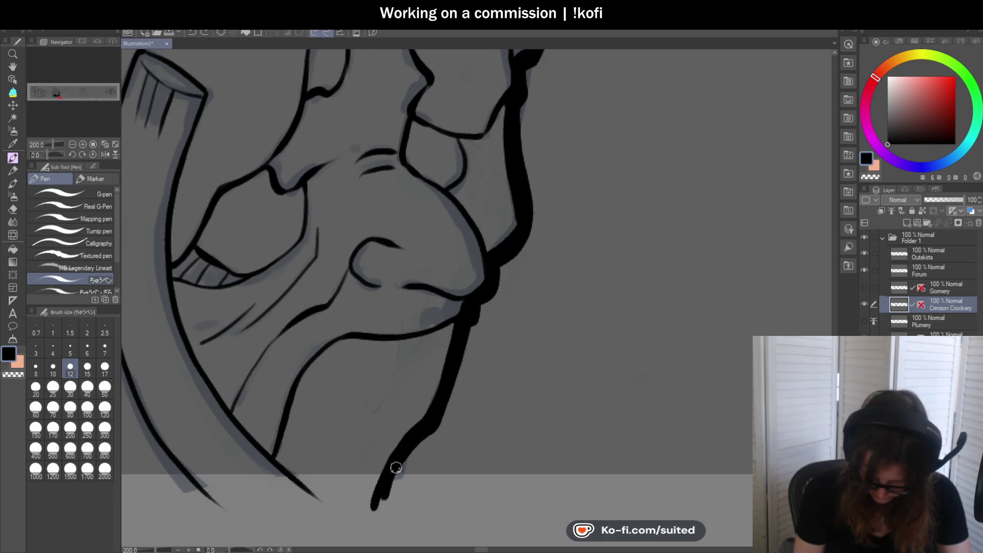
scroll(396, 467, "down", 3)
scroll(490, 373, "up", 3)
Ink the lip line along the mouth curve and a curved line above the tongue, then zoom out.
mouse_move(426, 335)
left_mouse_down()
mouse_move(456, 259)
mouse_move(520, 224)
mouse_move(586, 215)
left_mouse_up()
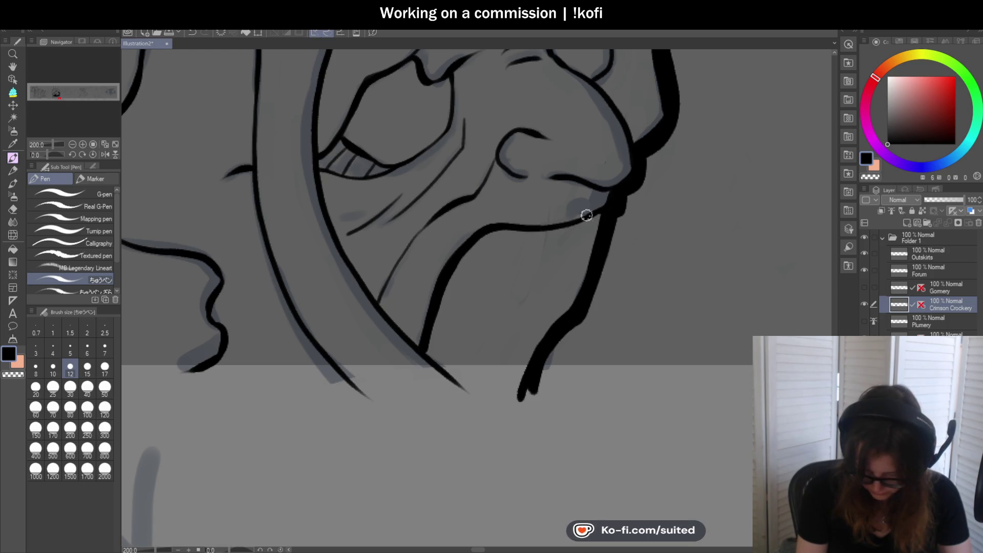
mouse_move(446, 208)
left_mouse_down()
mouse_move(390, 270)
mouse_move(379, 305)
left_mouse_up()
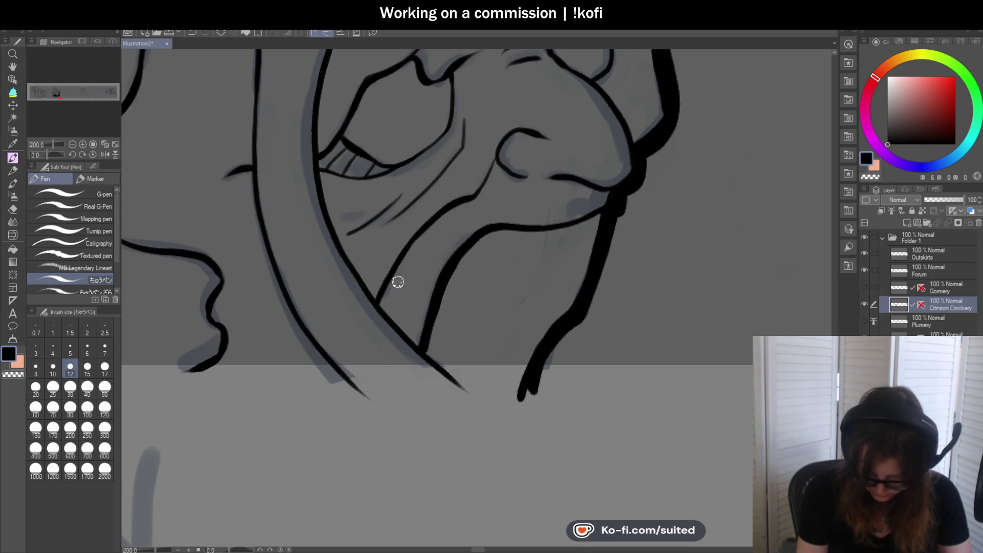
scroll(498, 302, "down", 3)
scroll(515, 220, "up", 6)
mouse_move(485, 201)
left_mouse_down()
mouse_move(500, 263)
mouse_move(460, 307)
left_mouse_up()
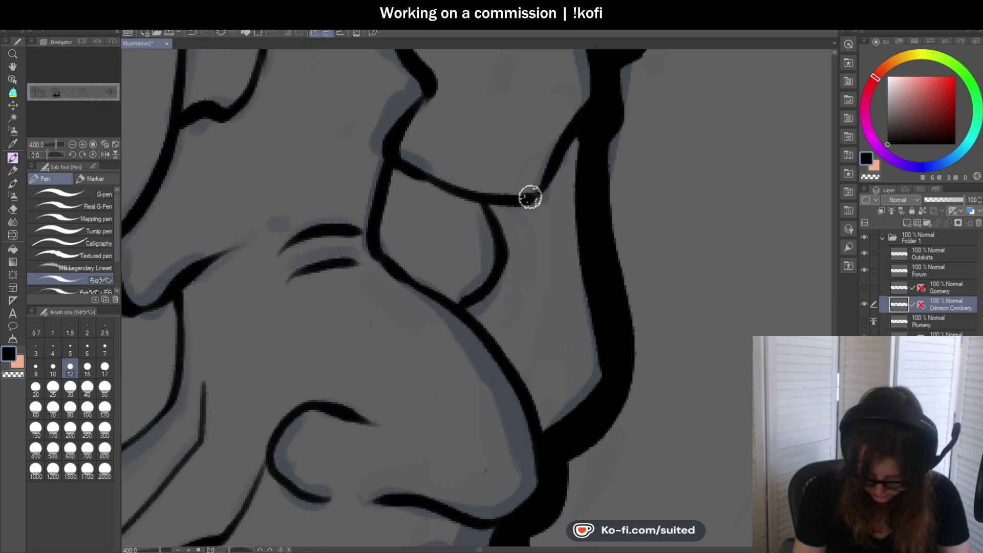
scroll(529, 215, "down", 3)
scroll(528, 215, "down", 4)
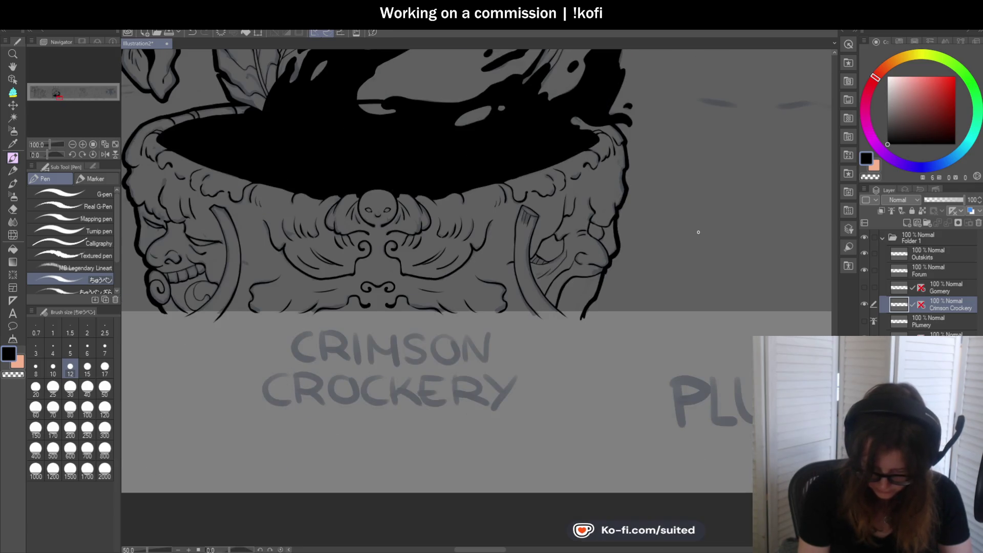
scroll(688, 231, "down", 1)
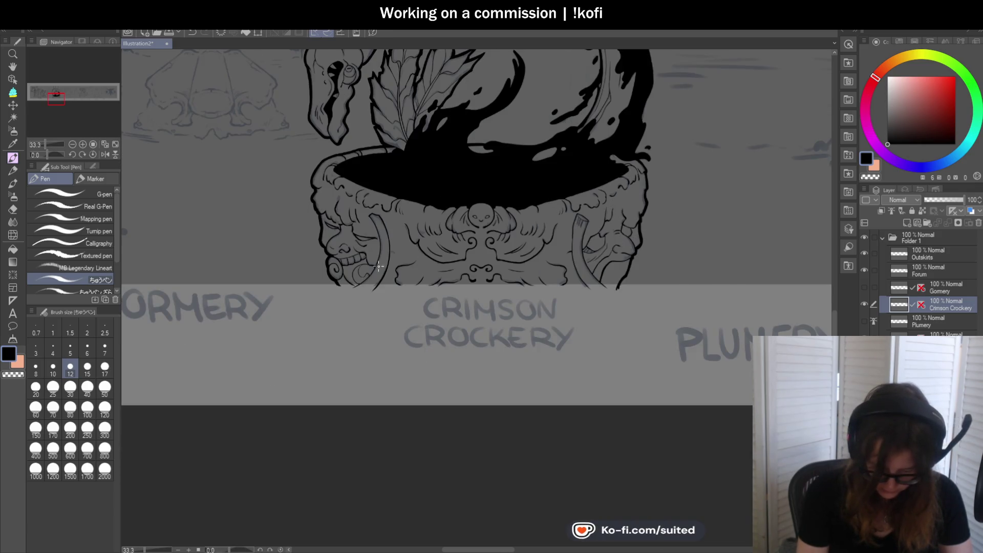
scroll(378, 266, "up", 8)
mouse_move(441, 209)
left_mouse_down()
mouse_move(300, 242)
mouse_move(265, 388)
mouse_move(340, 450)
left_mouse_up()
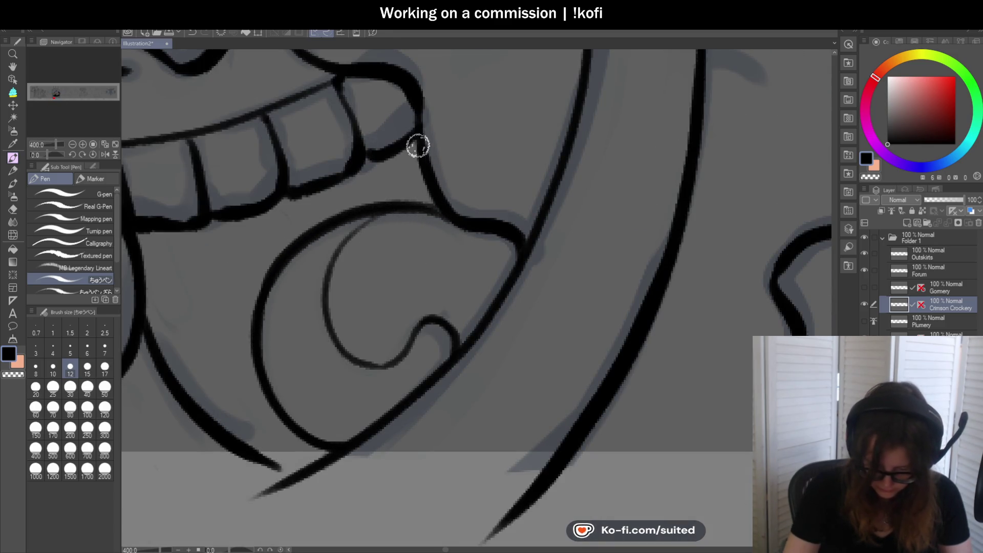
scroll(474, 377, "down", 6)
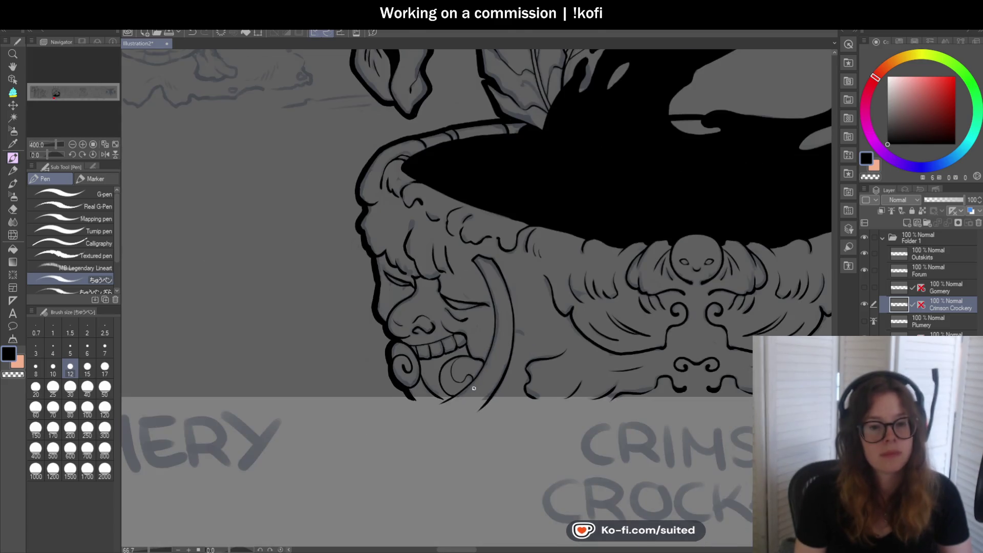
scroll(474, 386, "down", 2)
scroll(410, 335, "down", 1)
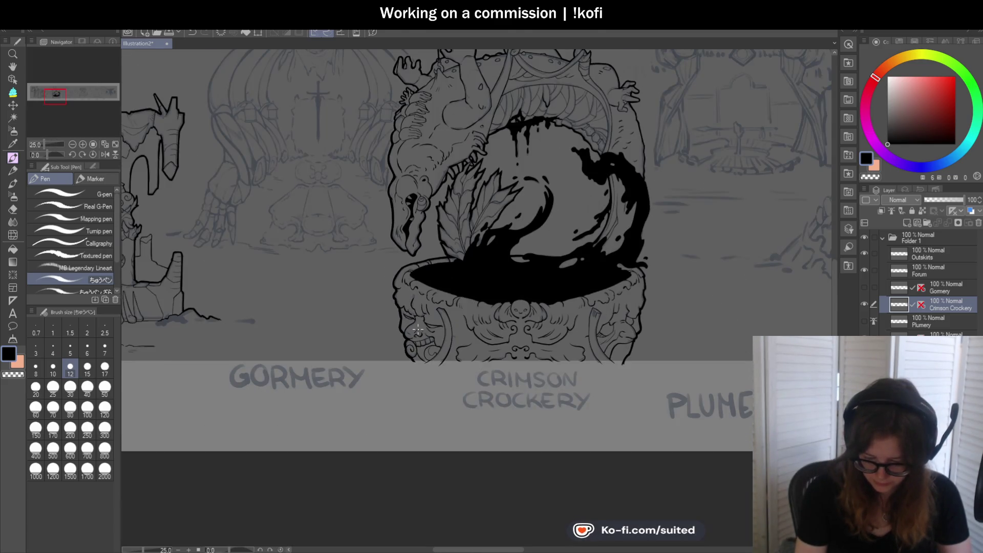
Extend a tooth line downward, rotate the canvas about -70 degrees, then reset the view upright.
scroll(634, 82, "up", 2)
scroll(377, 112, "up", 4)
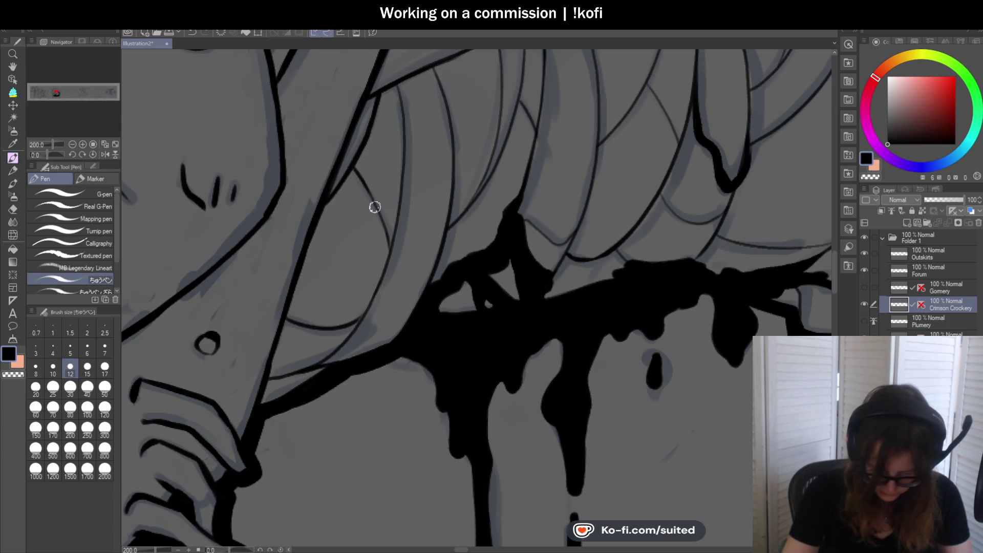
left_click_drag(382, 222, 385, 249)
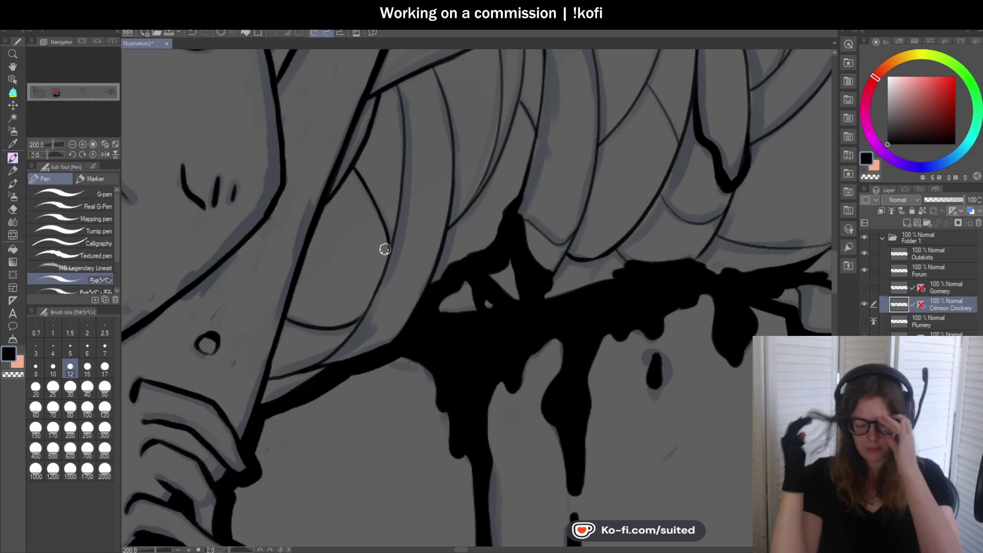
scroll(385, 249, "down", 3)
left_click_drag(385, 249, 410, 274)
scroll(411, 273, "up", 3)
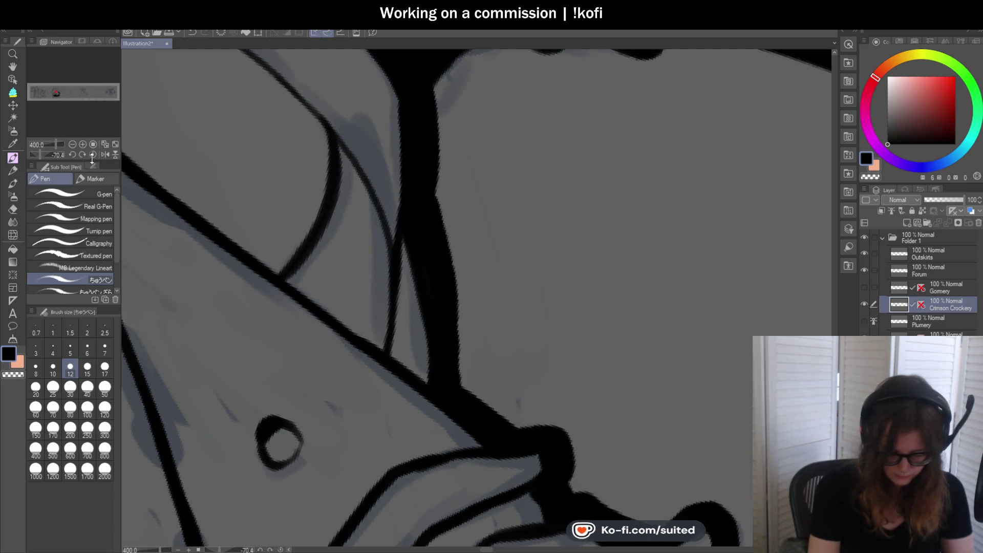
key("ctrl+0")
scroll(370, 137, "up", 1)
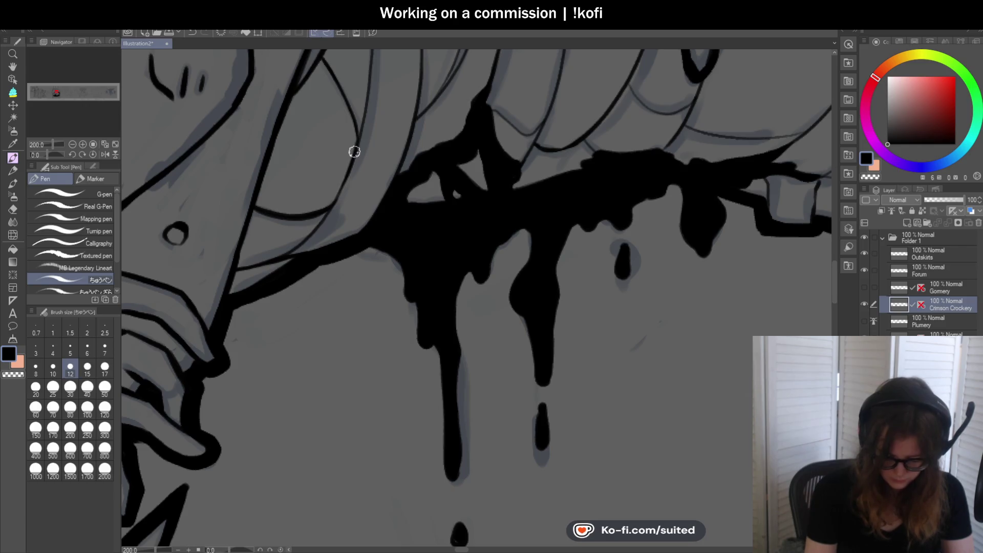
scroll(330, 205, "down", 2)
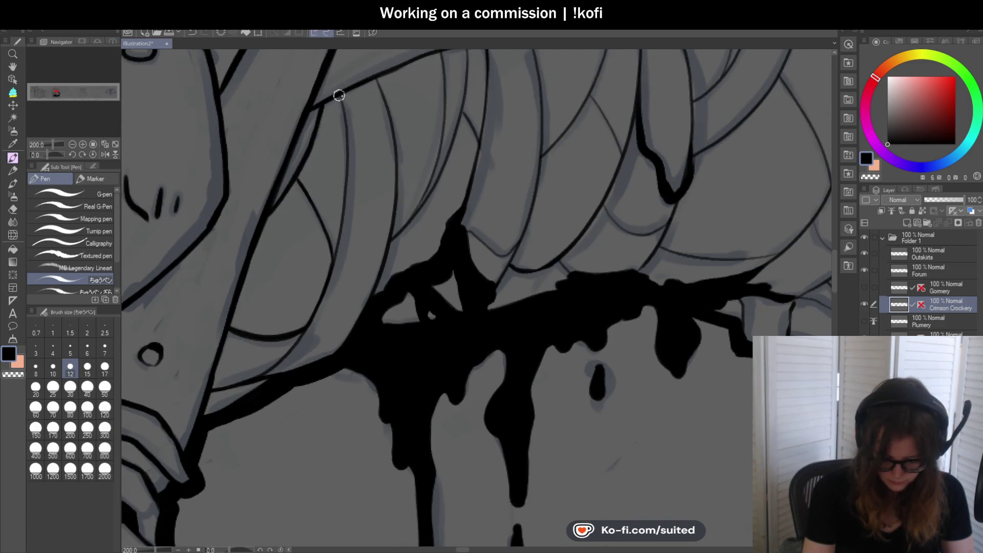
Ink the curved tooth lines down toward the black drips, redrawing strokes that went wrong.
left_click_drag(347, 169, 333, 270)
mouse_move(375, 77)
left_mouse_down()
mouse_move(395, 149)
mouse_move(382, 292)
left_mouse_up()
key("ctrl+z")
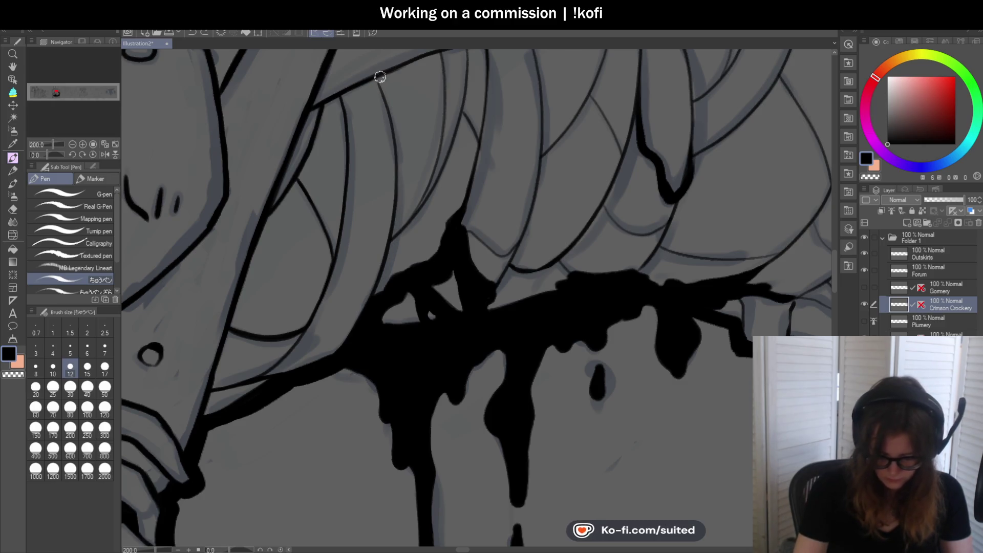
left_click_drag(395, 174, 381, 292)
key("ctrl+z")
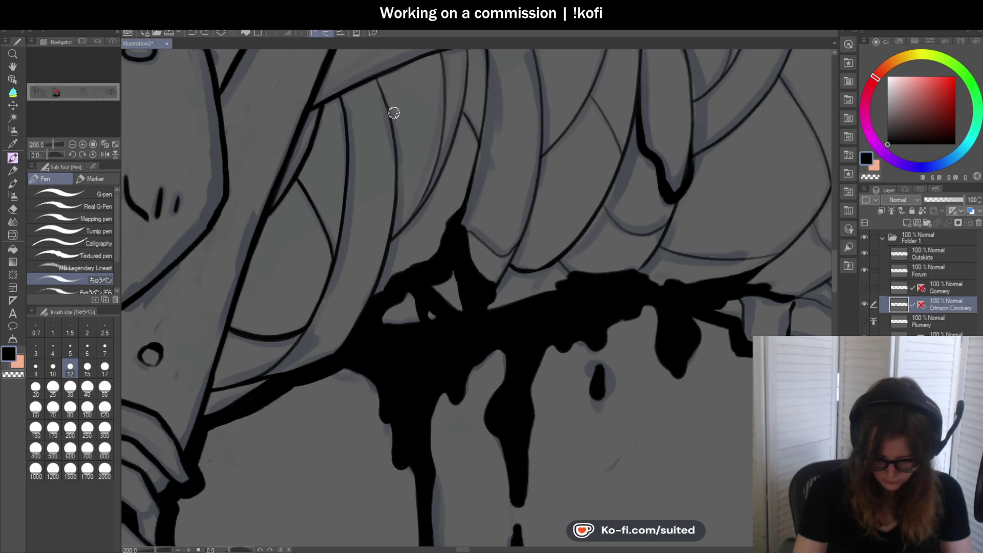
left_click_drag(392, 230, 360, 330)
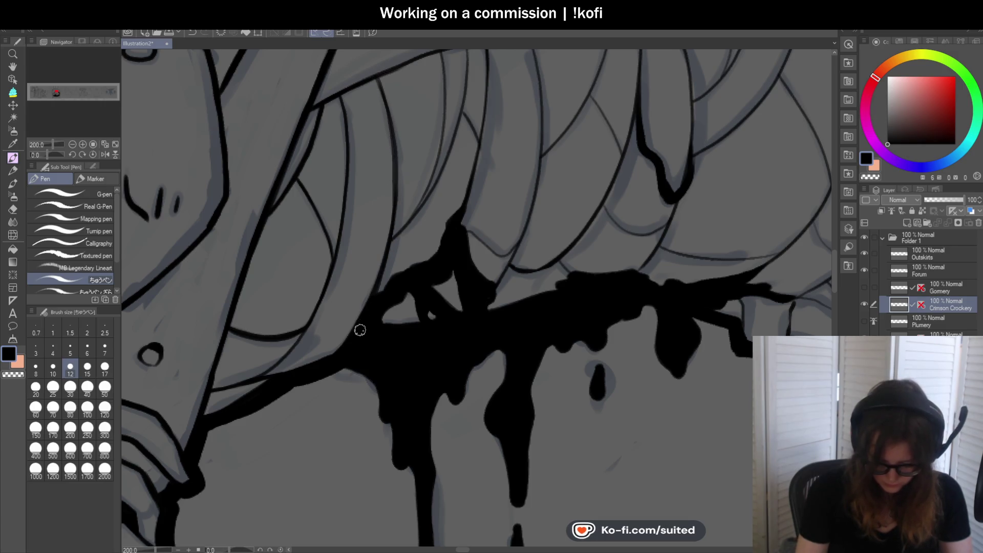
key("ctrl+z")
left_click_drag(378, 83, 372, 104)
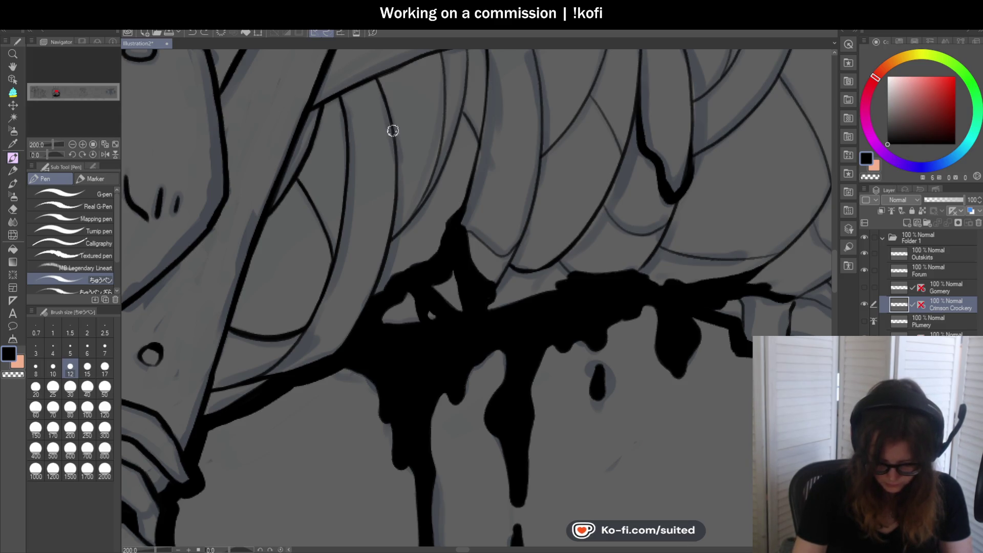
scroll(389, 205, "up", 2)
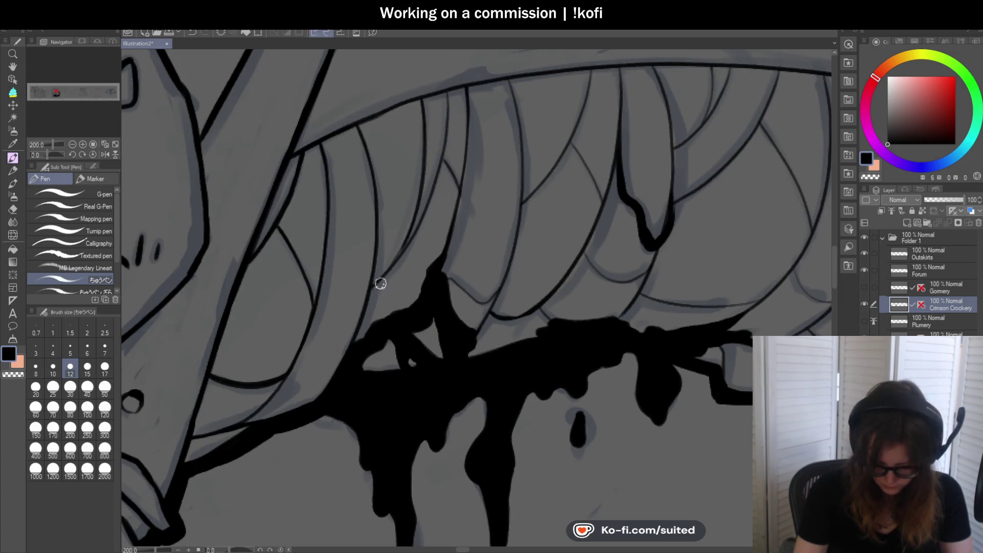
scroll(380, 283, "up", 2)
left_click_drag(406, 241, 344, 325)
scroll(408, 276, "down", 3)
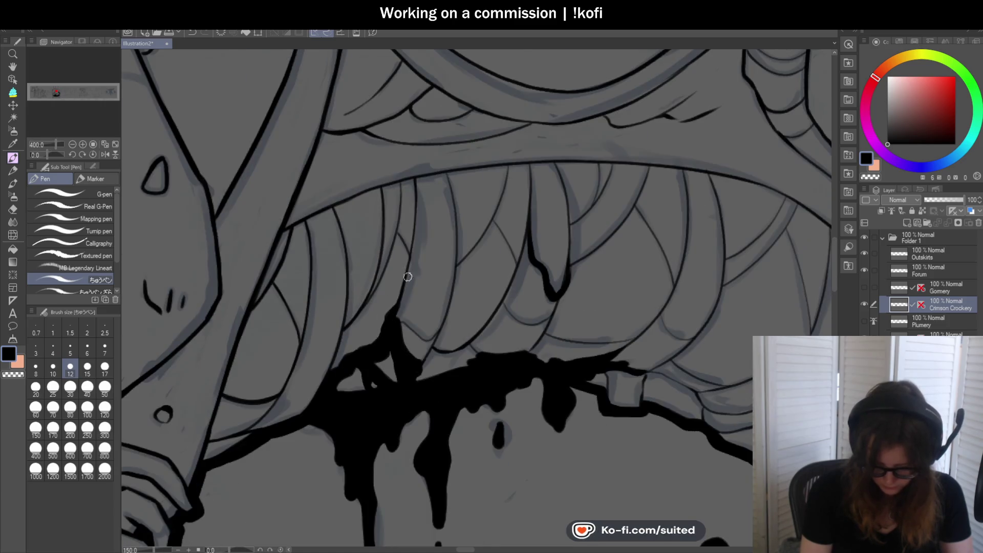
scroll(443, 283, "up", 1)
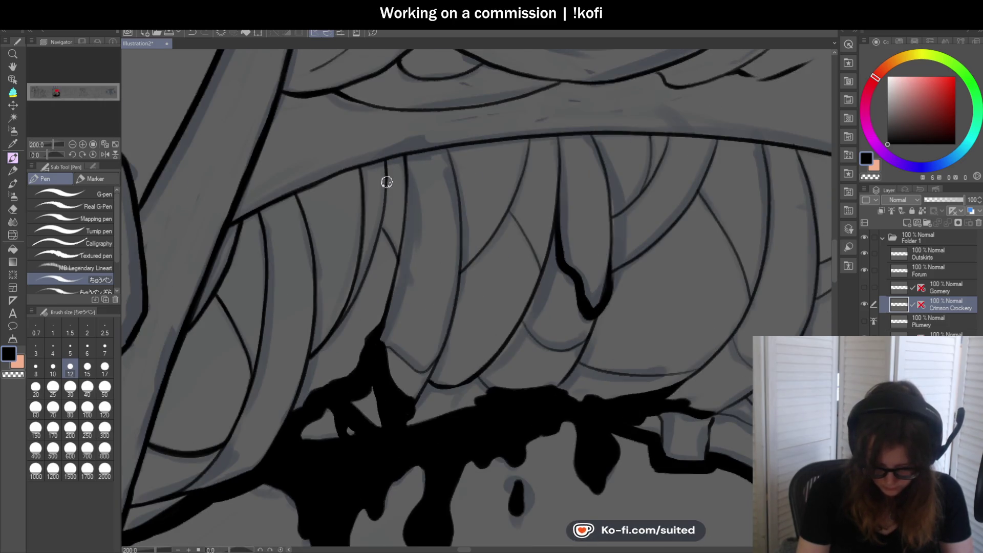
scroll(356, 174, "up", 2)
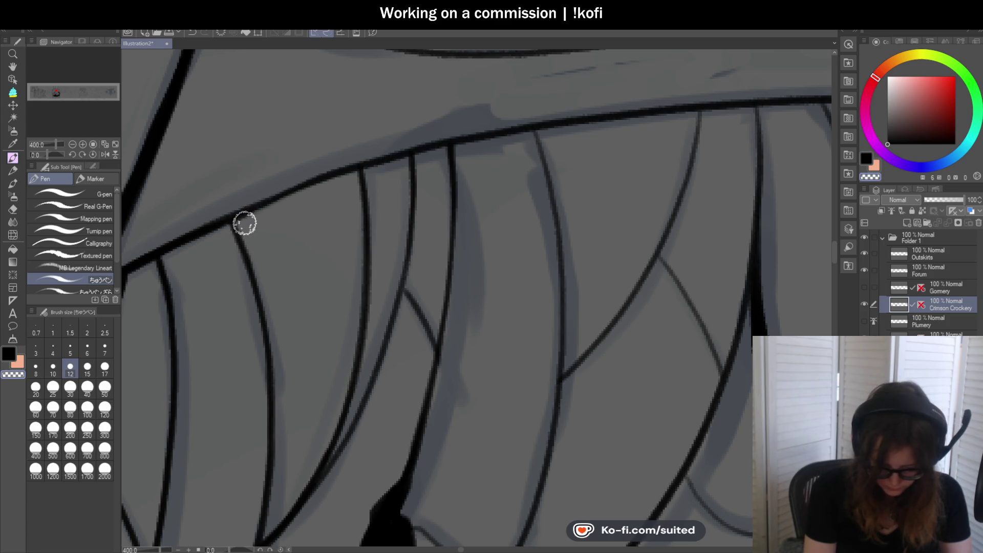
Redraw the maw's upper tooth edge as a darker, bolder line.
left_click_drag(244, 222, 344, 176)
key("ctrl+z")
left_click_drag(224, 217, 349, 175)
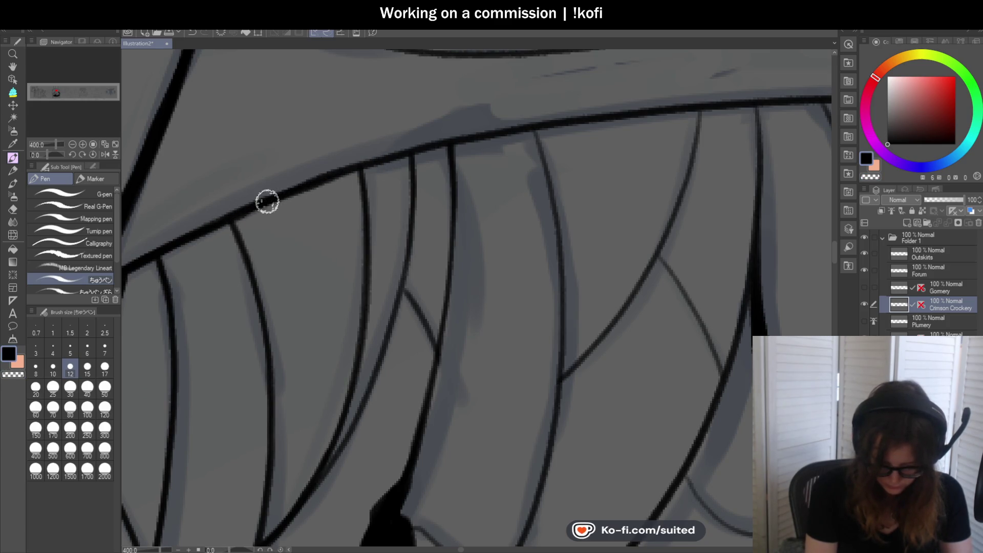
scroll(406, 152, "down", 3)
scroll(434, 301, "up", 1)
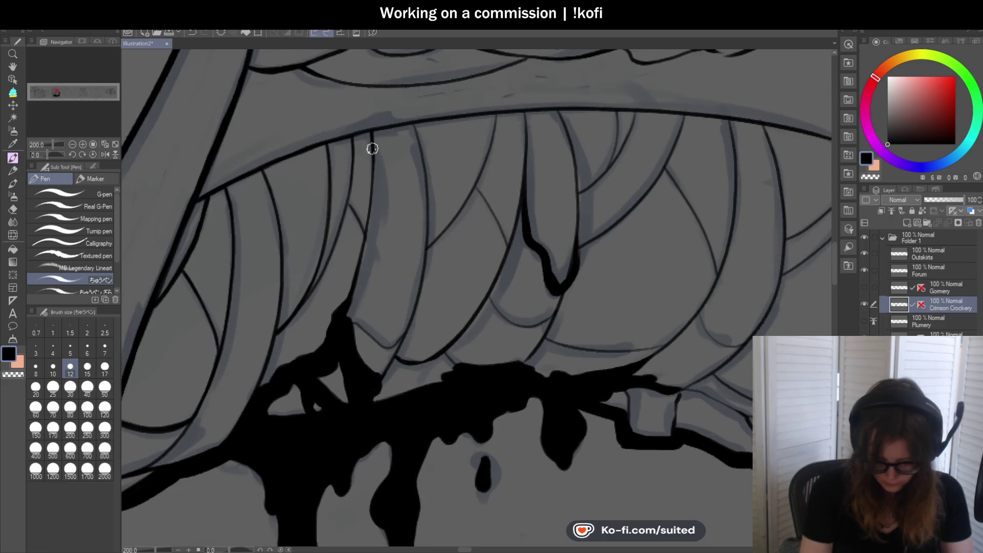